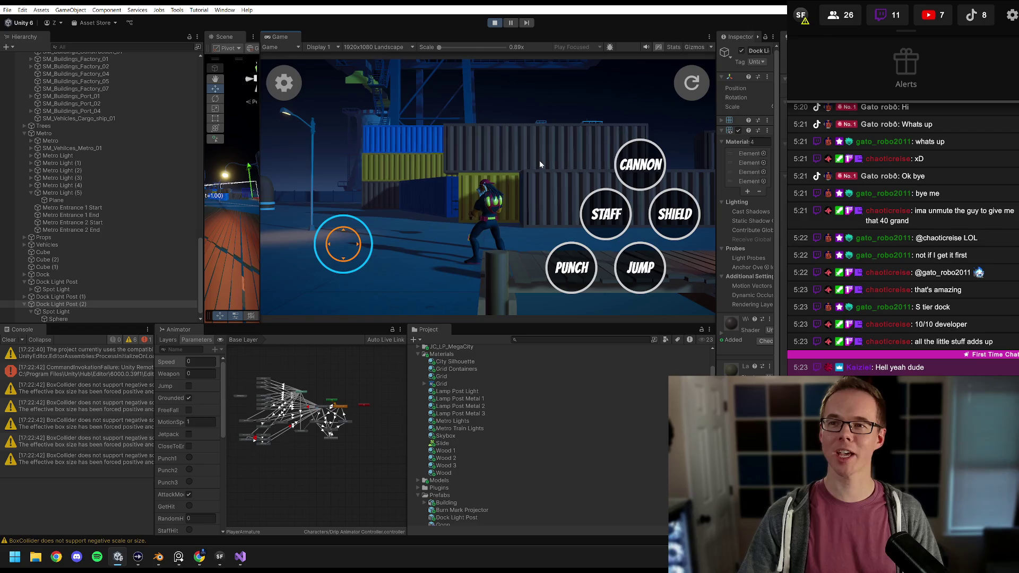
# Step: Run the player along the dock, widen the Scene view, and select the cylindrical tank
pyautogui.press('a')
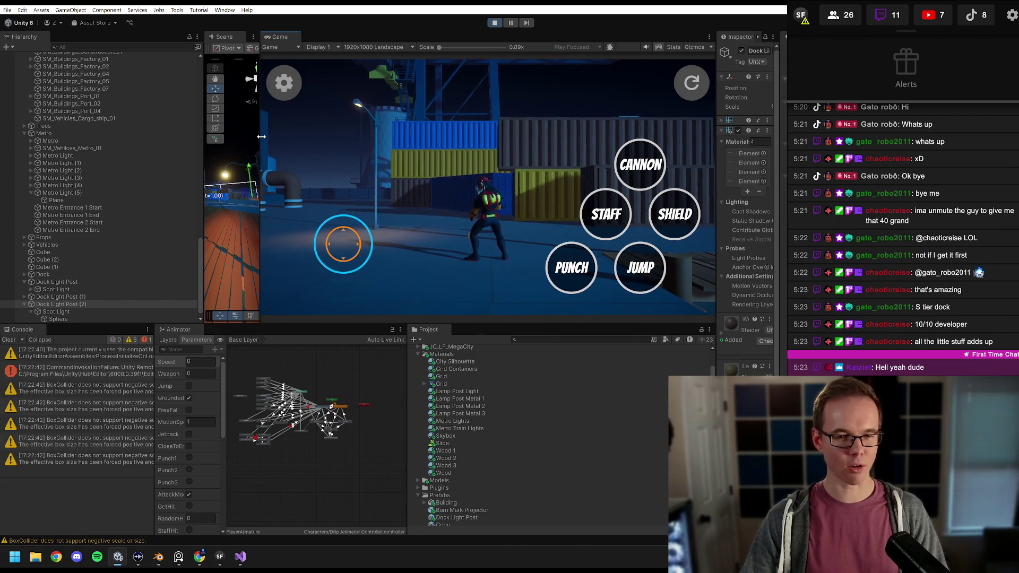
pyautogui.moveTo(261, 136); pyautogui.dragTo(535, 141)
pyautogui.scroll(5, 103, 214)
pyautogui.moveTo(372, 169)
pyautogui.mouseDown()
pyautogui.moveTo(317, 198)
pyautogui.moveTo(307, 192)
pyautogui.moveTo(360, 183)
pyautogui.moveTo(422, 214)
pyautogui.mouseUp()
pyautogui.click(333, 185)
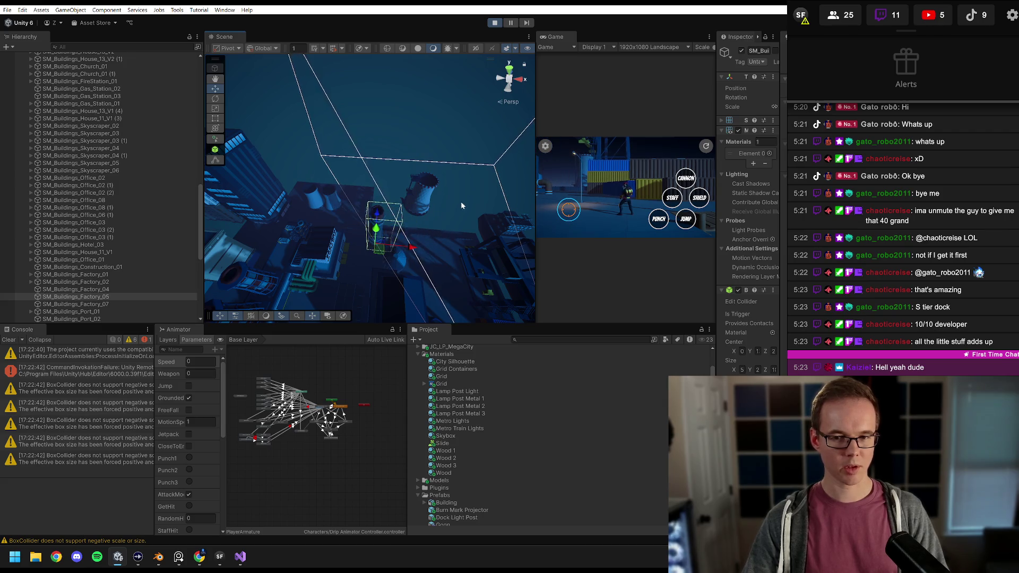
# Step: Widen the running Game view leftward until it fills the center panel
pyautogui.moveTo(537, 97); pyautogui.dragTo(247, 106)
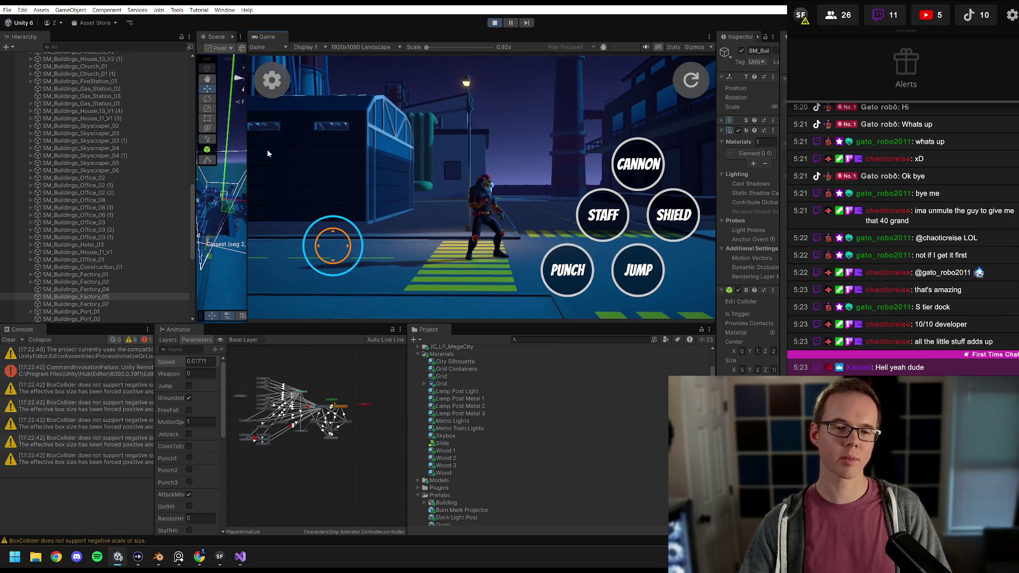
# Step: Widen the Inspector and nudge the factory building's Pos X while running the character
pyautogui.moveTo(716, 84)
pyautogui.mouseDown()
pyautogui.moveTo(640, 95)
pyautogui.moveTo(657, 96)
pyautogui.mouseUp()
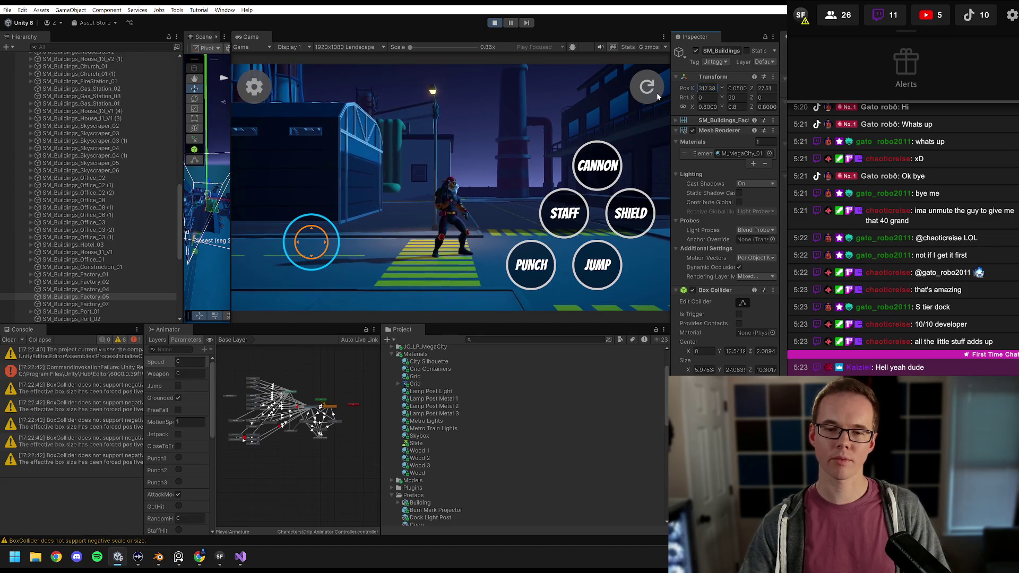
pyautogui.press('d')
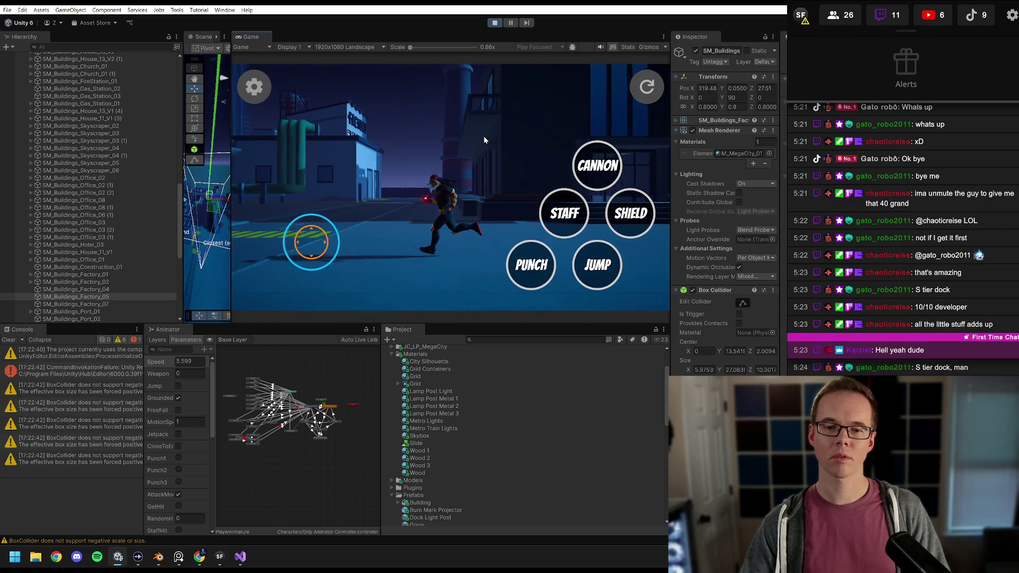
pyautogui.press('a')
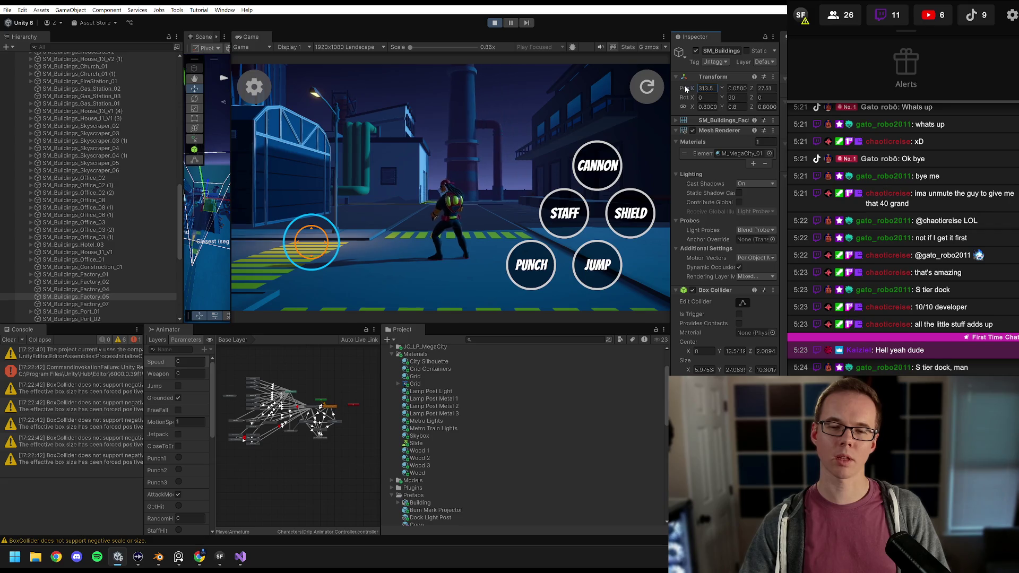
pyautogui.moveTo(685, 89); pyautogui.dragTo(686, 89)
pyautogui.press('w')
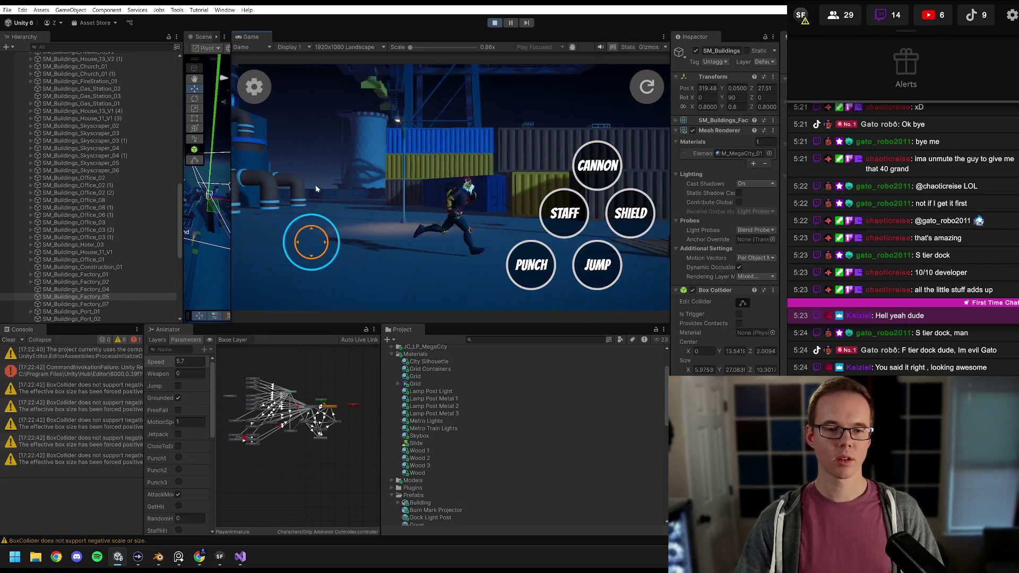
# Step: Focus on SM_Buildings_Port_02, set its Z position to 25.45, and test-run toward the pipes
pyautogui.moveTo(231, 185); pyautogui.dragTo(414, 192)
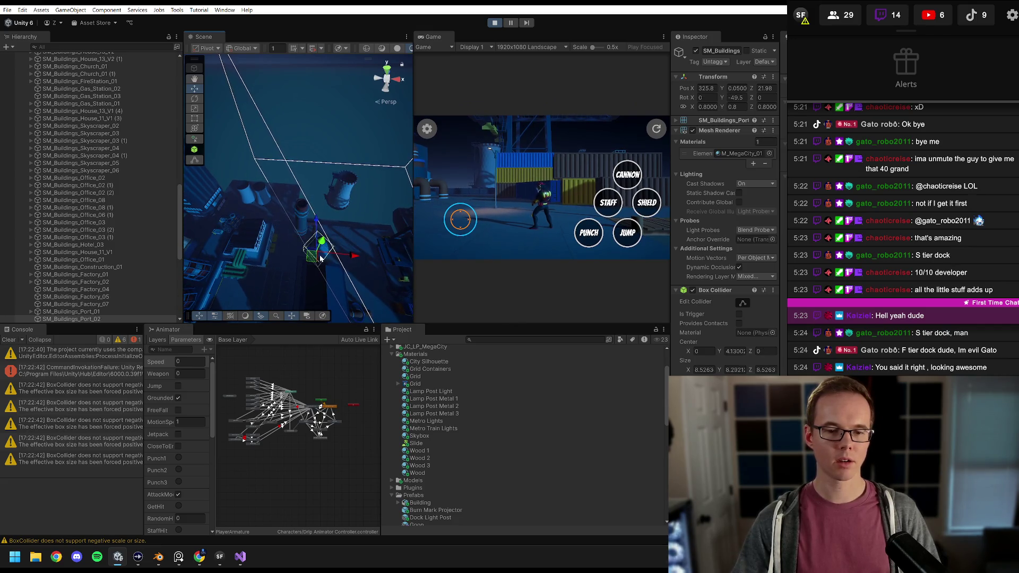
pyautogui.moveTo(413, 123)
pyautogui.mouseDown()
pyautogui.moveTo(345, 170)
pyautogui.moveTo(322, 218)
pyautogui.mouseUp()
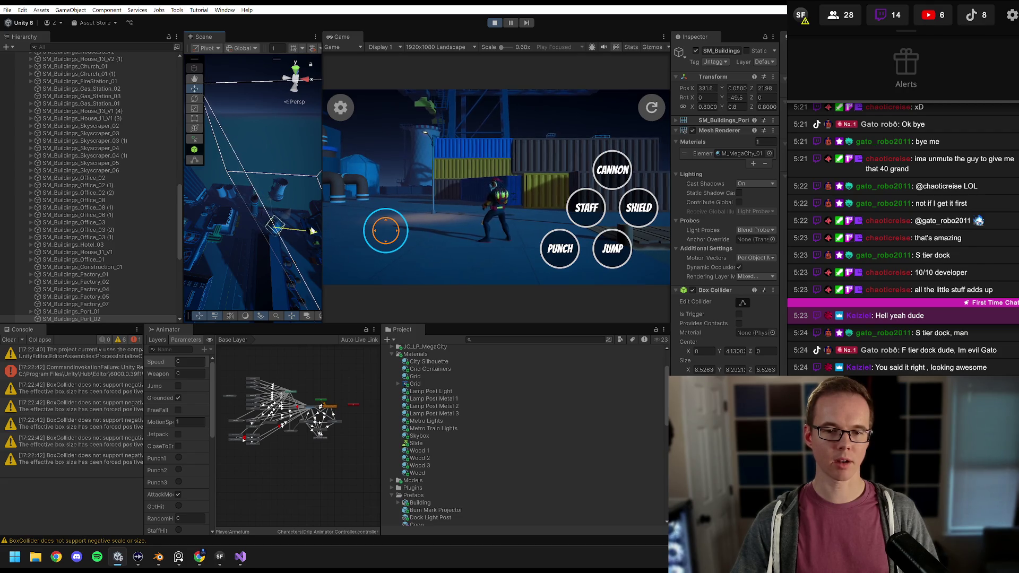
pyautogui.doubleClick(105, 319)
pyautogui.moveTo(277, 196); pyautogui.dragTo(408, 198)
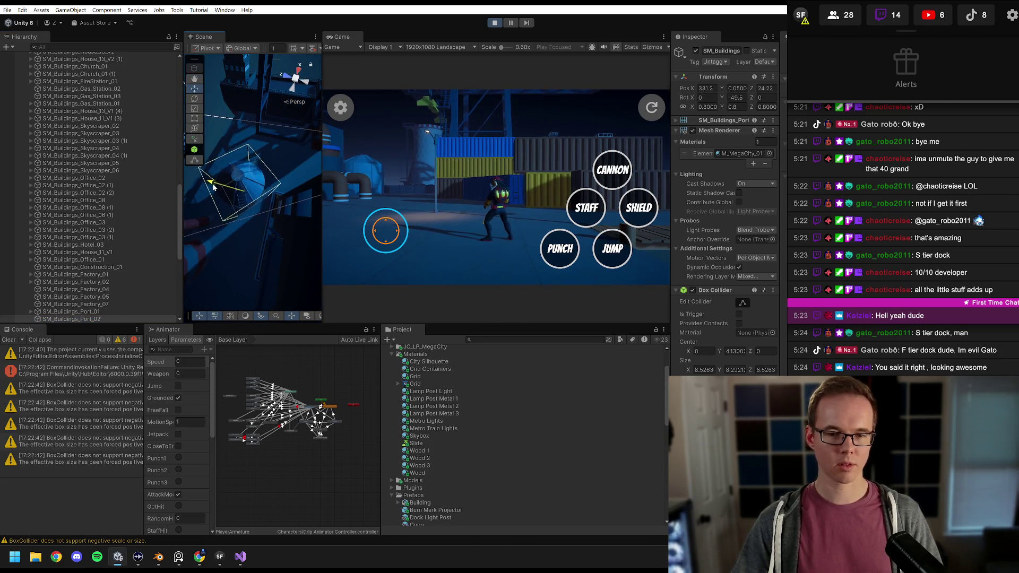
pyautogui.press('w')
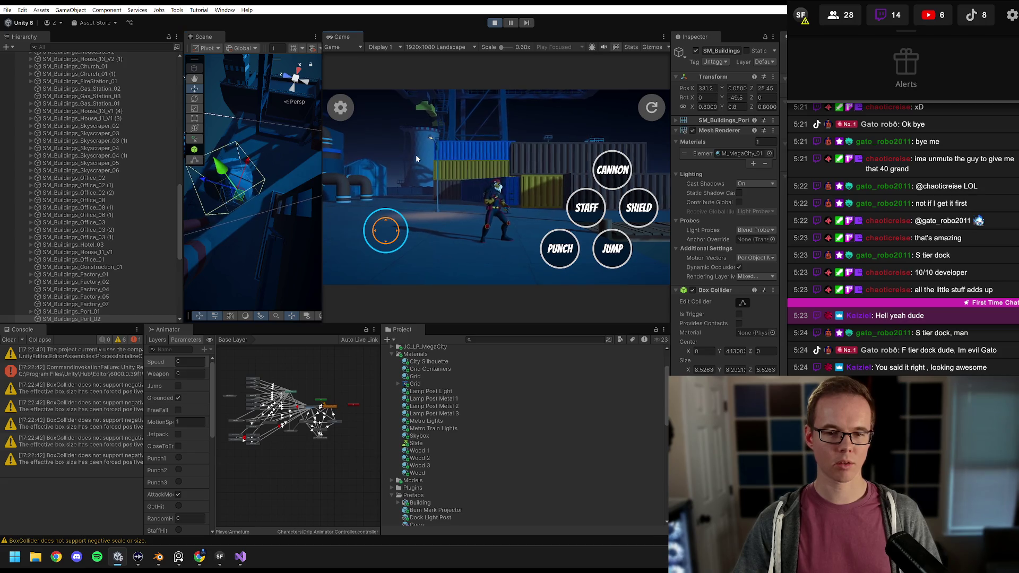
pyautogui.press('w')
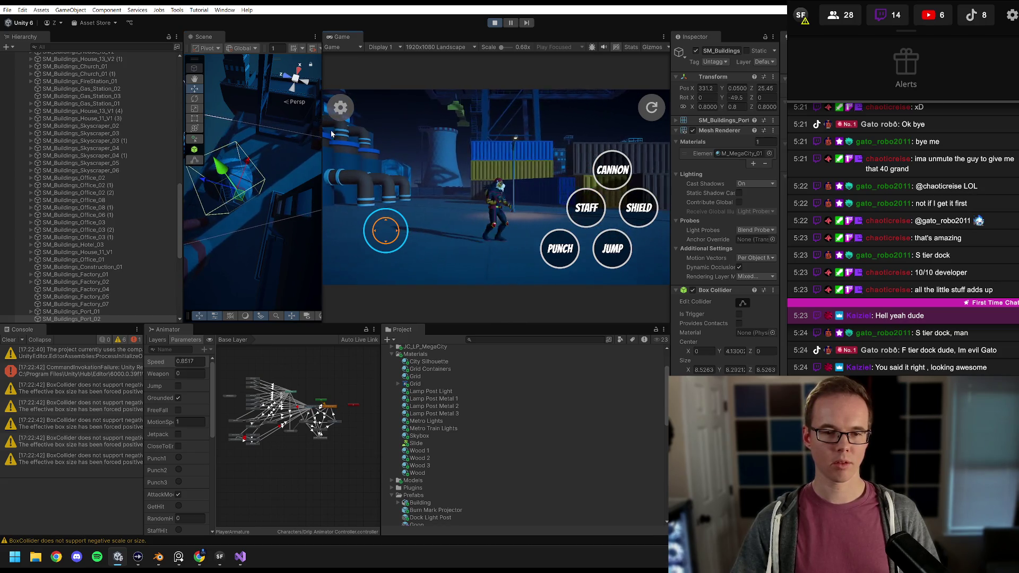
pyautogui.moveTo(322, 134); pyautogui.dragTo(586, 134)
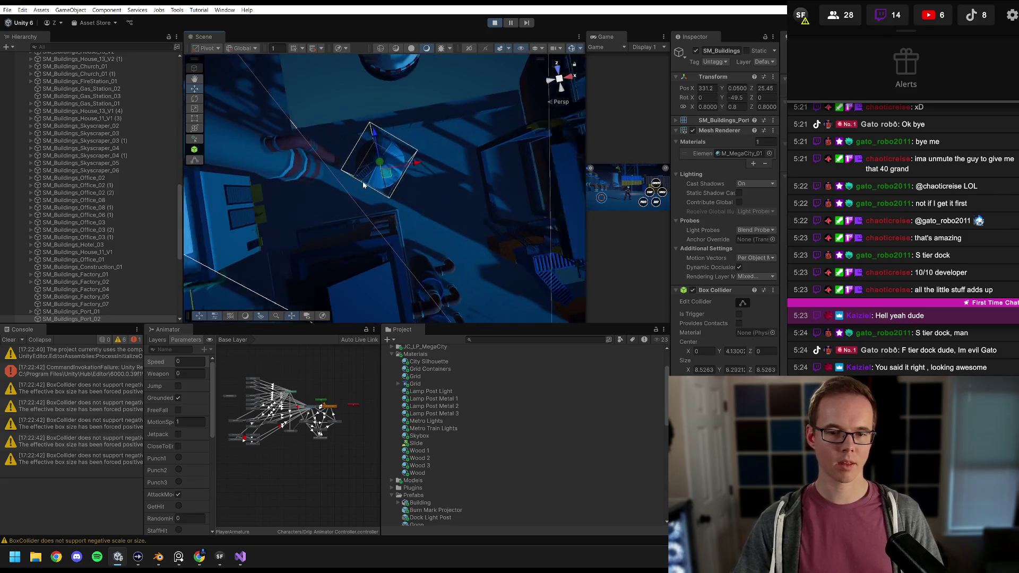
# Step: Exit Play mode and orbit the Scene view down to the pier and containers
pyautogui.moveTo(363, 185); pyautogui.dragTo(391, 202)
pyautogui.click(497, 23)
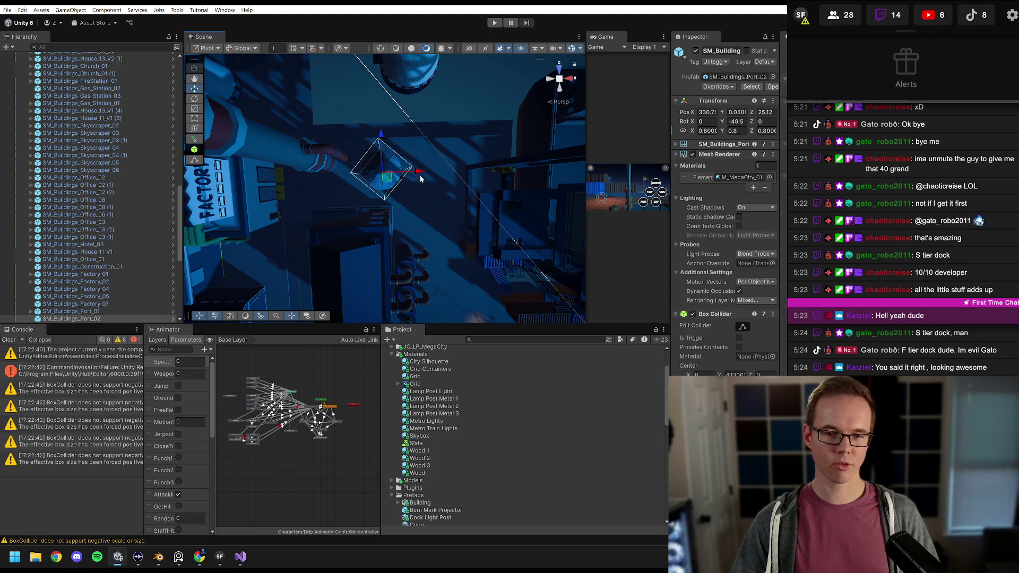
pyautogui.moveTo(420, 179)
pyautogui.mouseDown()
pyautogui.moveTo(417, 142)
pyautogui.moveTo(414, 187)
pyautogui.moveTo(433, 194)
pyautogui.moveTo(473, 174)
pyautogui.moveTo(373, 152)
pyautogui.moveTo(416, 184)
pyautogui.moveTo(268, 196)
pyautogui.moveTo(443, 192)
pyautogui.moveTo(426, 171)
pyautogui.moveTo(398, 221)
pyautogui.moveTo(364, 182)
pyautogui.moveTo(315, 165)
pyautogui.moveTo(299, 124)
pyautogui.moveTo(506, 130)
pyautogui.moveTo(618, 107)
pyautogui.moveTo(760, 135)
pyautogui.moveTo(714, 123)
pyautogui.moveTo(713, 133)
pyautogui.moveTo(678, 132)
pyautogui.moveTo(686, 113)
pyautogui.moveTo(738, 114)
pyautogui.mouseUp()
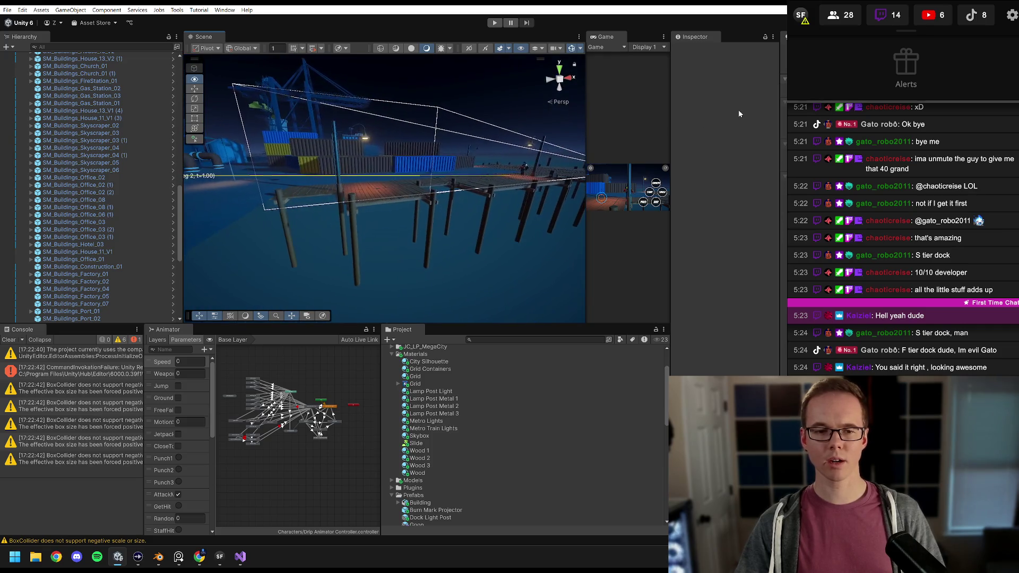
# Step: Fly from the dock pipes and containers past the church to the Bank street corner
pyautogui.moveTo(384, 183); pyautogui.dragTo(305, 174)
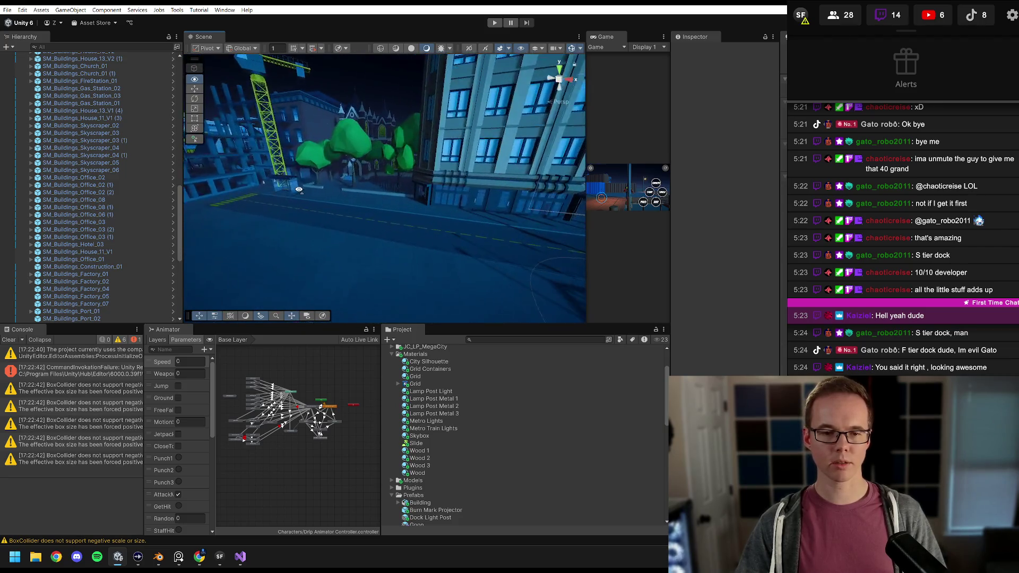
pyautogui.moveTo(299, 189)
pyautogui.mouseDown()
pyautogui.moveTo(262, 191)
pyautogui.moveTo(563, 173)
pyautogui.moveTo(272, 167)
pyautogui.moveTo(409, 154)
pyautogui.moveTo(357, 184)
pyautogui.moveTo(282, 164)
pyautogui.mouseUp()
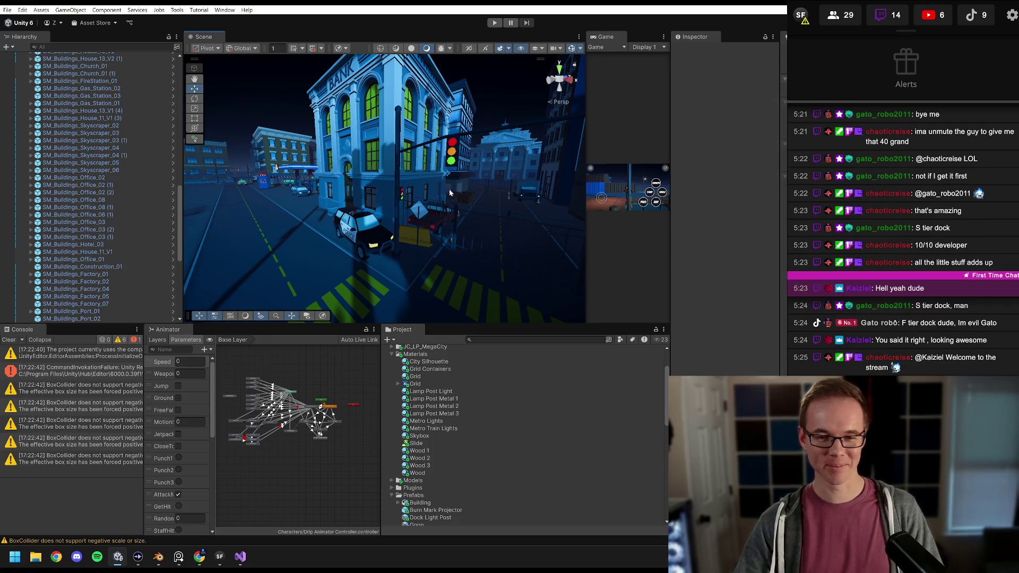
pyautogui.moveTo(445, 185); pyautogui.dragTo(499, 197)
# Step: Level a street view toward SM_Buildings_CityHall_01 (X 69.89, Y 0.060, Z 47.17) and select it
pyautogui.click(422, 216)
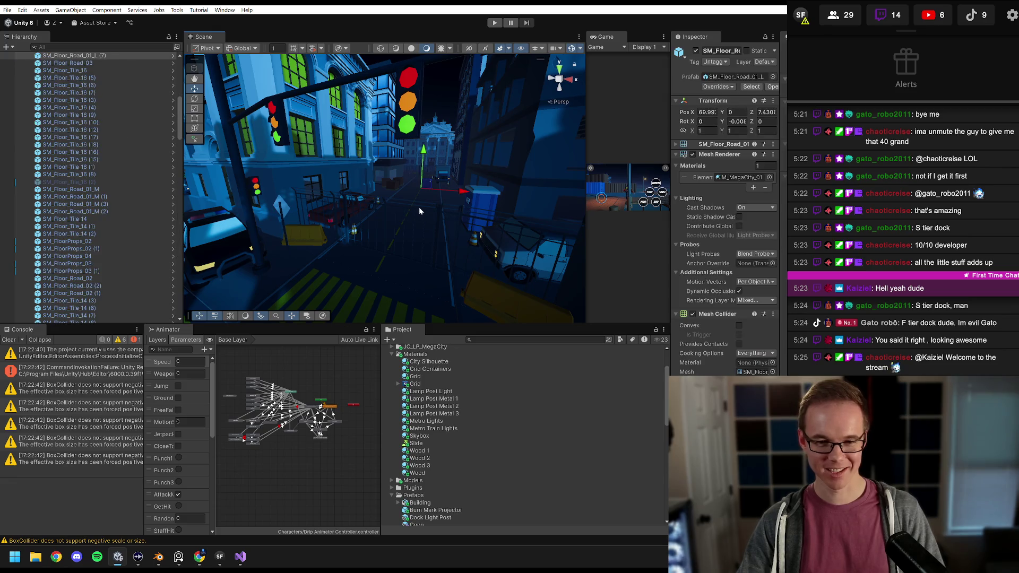
pyautogui.moveTo(417, 215); pyautogui.dragTo(429, 193)
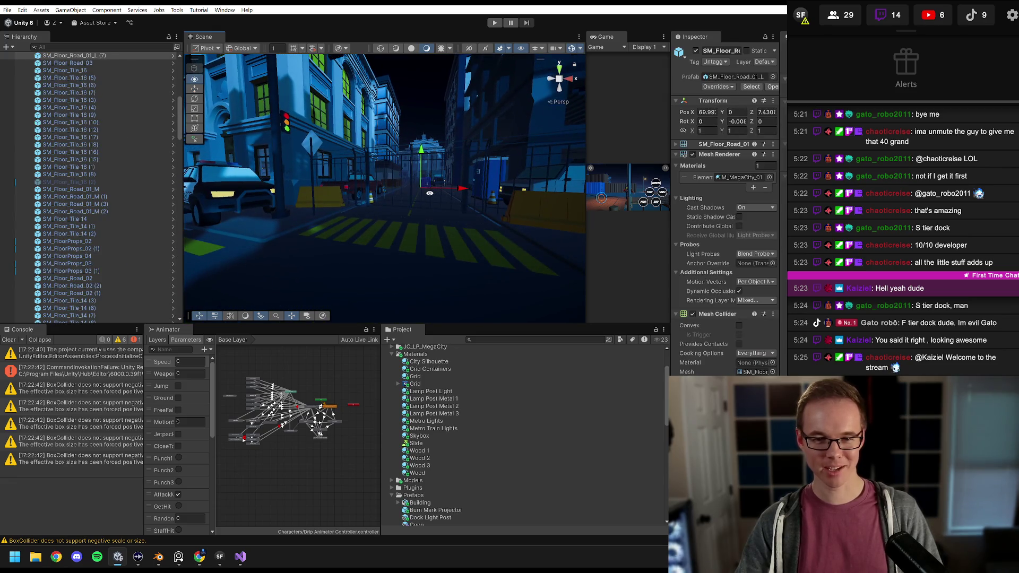
pyautogui.click(409, 156)
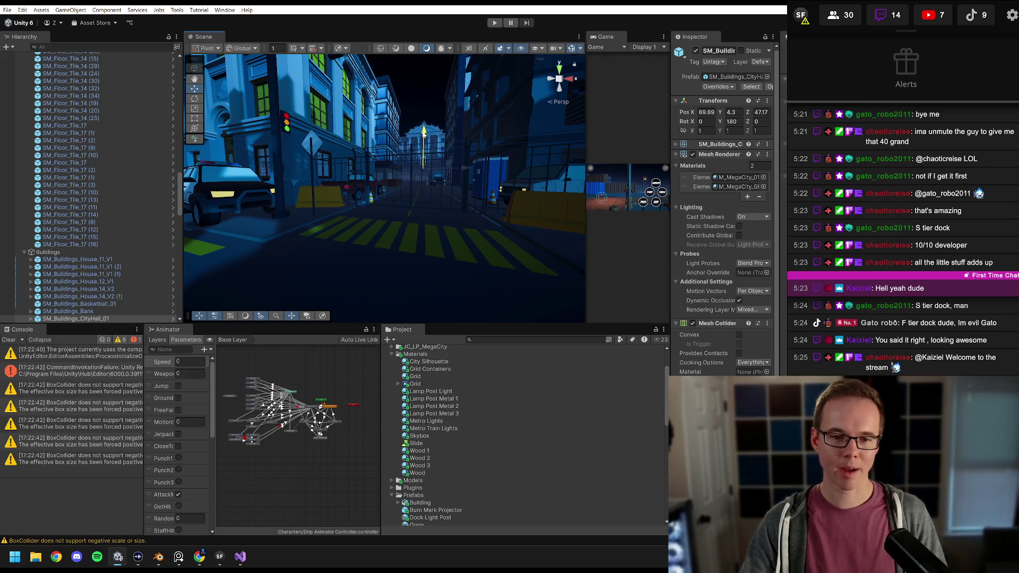
pyautogui.scroll(3, 417, 144)
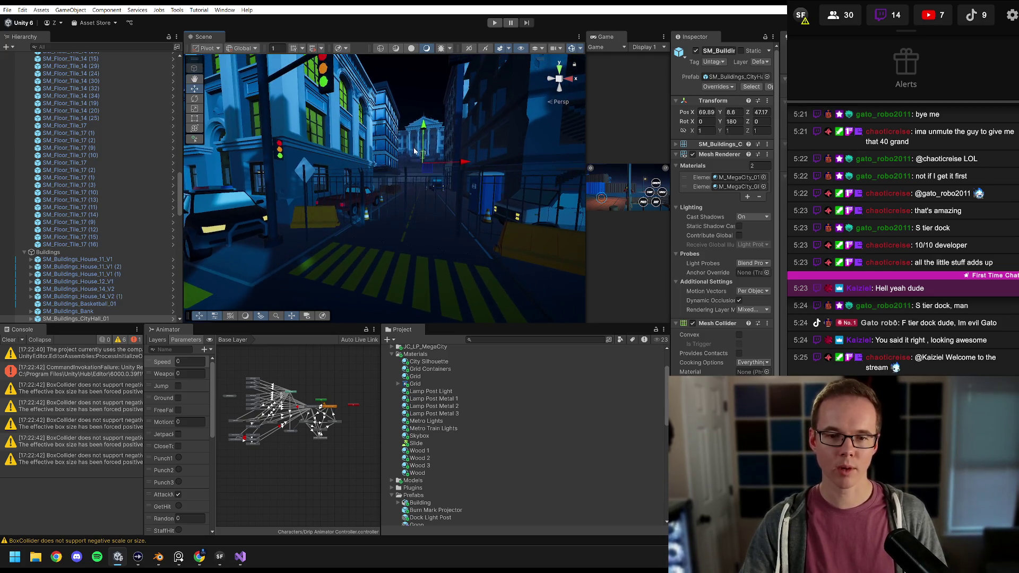
# Step: Select both industrial fence pieces spanning the street
pyautogui.click(407, 183)
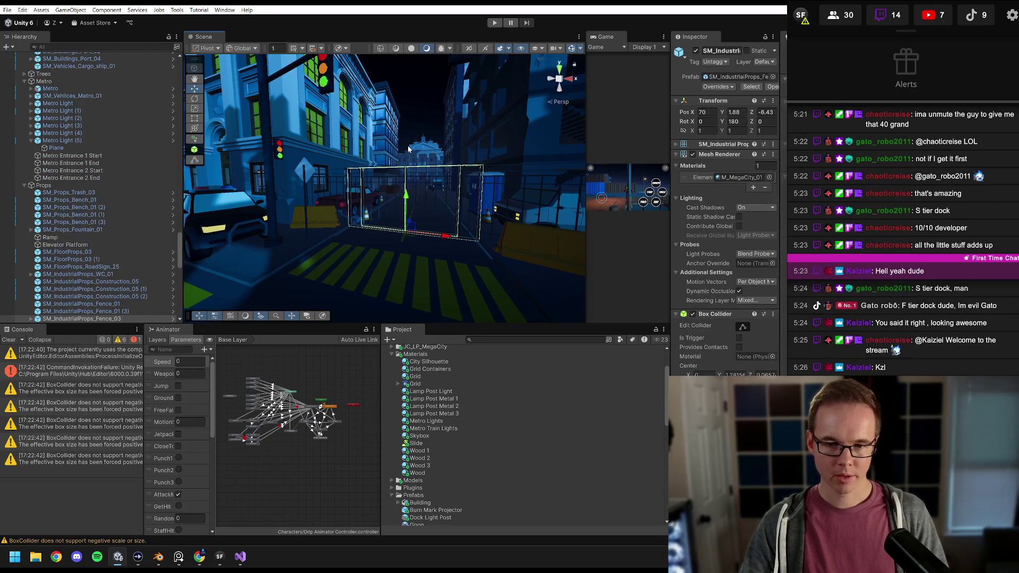
pyautogui.scroll(3, 417, 170)
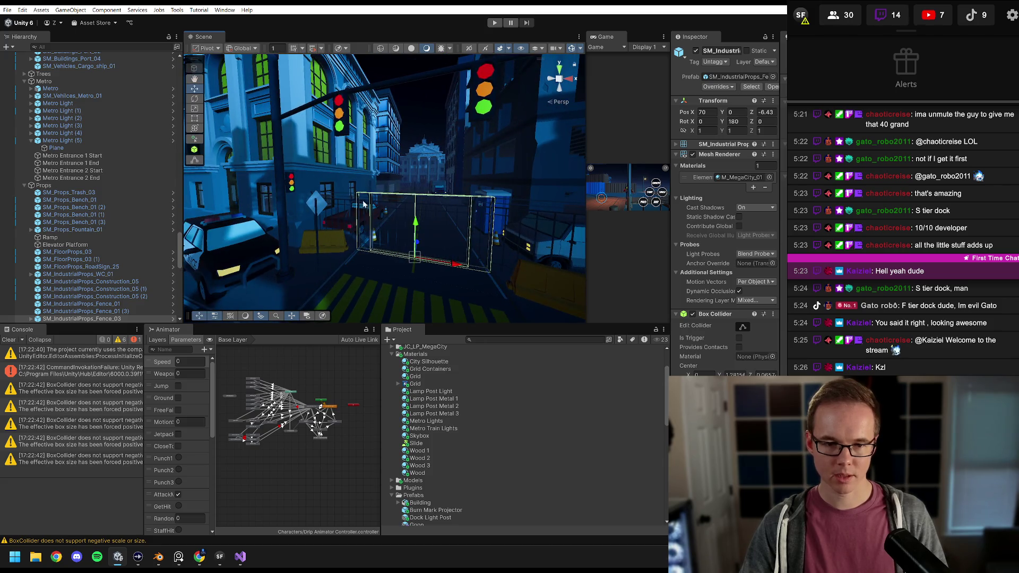
pyautogui.keyDown('shift'); pyautogui.click(342, 199); pyautogui.keyUp('shift')
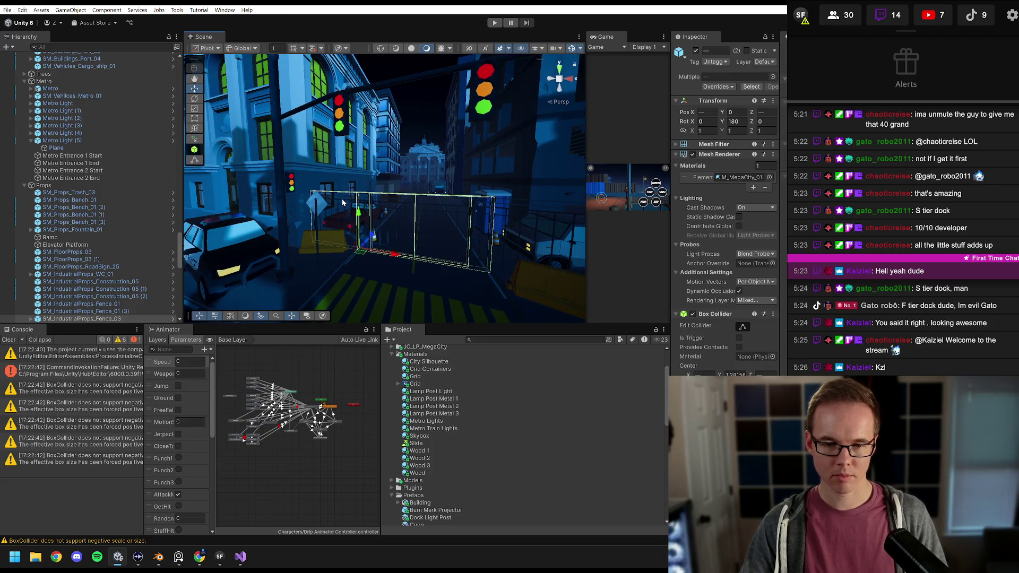
# Step: Rise to an aerial city view and look across the rail tracks toward the crane
pyautogui.moveTo(342, 199)
pyautogui.mouseDown()
pyautogui.moveTo(433, 290)
pyautogui.moveTo(393, 250)
pyautogui.moveTo(277, 186)
pyautogui.moveTo(308, 202)
pyautogui.moveTo(121, 175)
pyautogui.moveTo(361, 165)
pyautogui.moveTo(514, 175)
pyautogui.mouseUp()
pyautogui.scroll(-5, 409, 191)
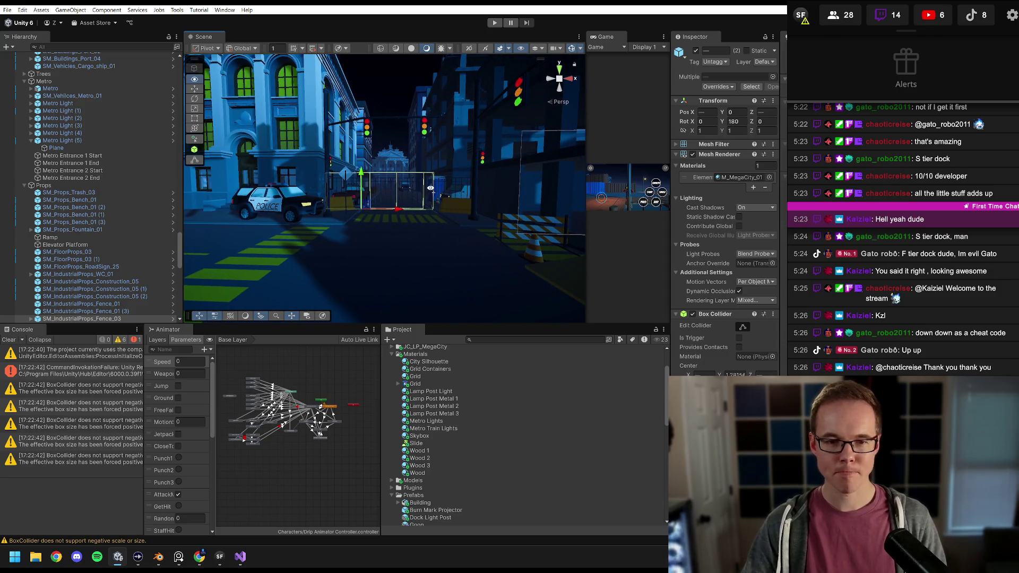
pyautogui.moveTo(430, 188); pyautogui.dragTo(426, 188)
pyautogui.moveTo(425, 191)
pyautogui.mouseDown()
pyautogui.moveTo(332, 221)
pyautogui.moveTo(282, 223)
pyautogui.mouseUp()
# Step: Frame fences SM_IndustrialProps_Fence_03 (2) and Fence_04 (1) beside the dock containers
pyautogui.moveTo(579, 221); pyautogui.dragTo(335, 236)
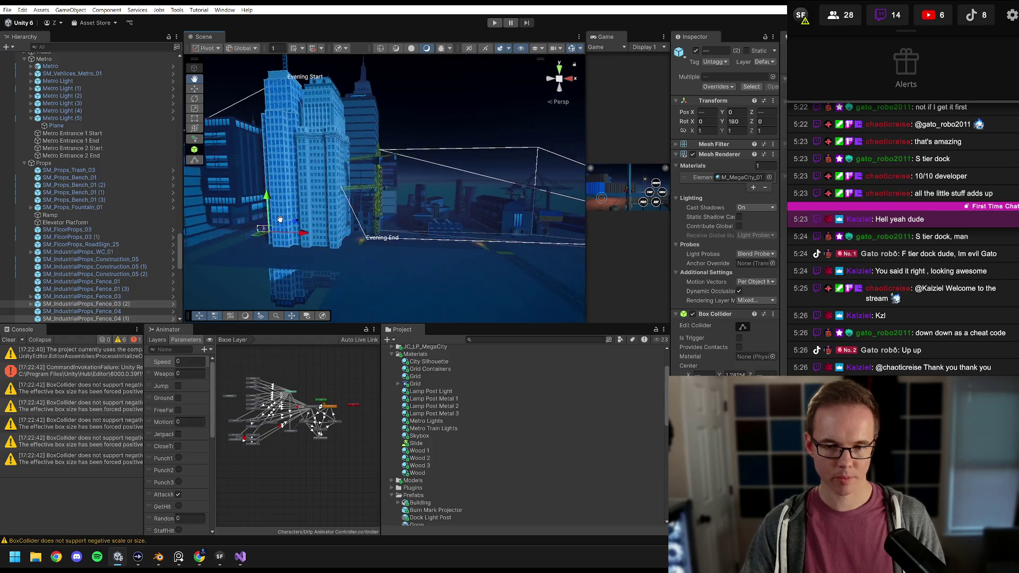
pyautogui.moveTo(566, 233); pyautogui.dragTo(344, 260)
pyautogui.moveTo(548, 252)
pyautogui.mouseDown()
pyautogui.moveTo(438, 220)
pyautogui.moveTo(366, 219)
pyautogui.moveTo(305, 245)
pyautogui.moveTo(467, 252)
pyautogui.moveTo(401, 228)
pyautogui.moveTo(414, 241)
pyautogui.mouseUp()
pyautogui.scroll(2, 367, 228)
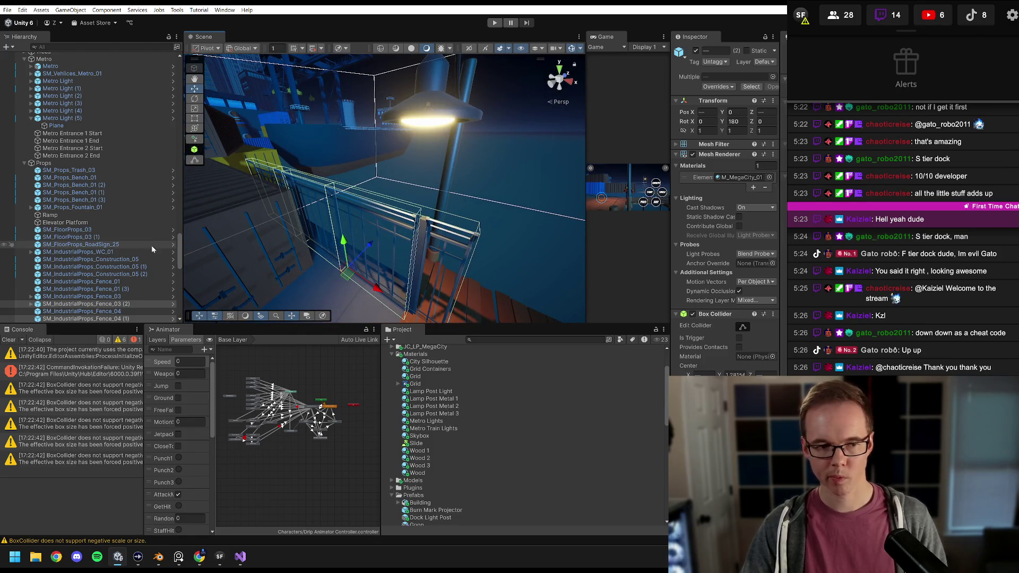
pyautogui.scroll(-3, 127, 263)
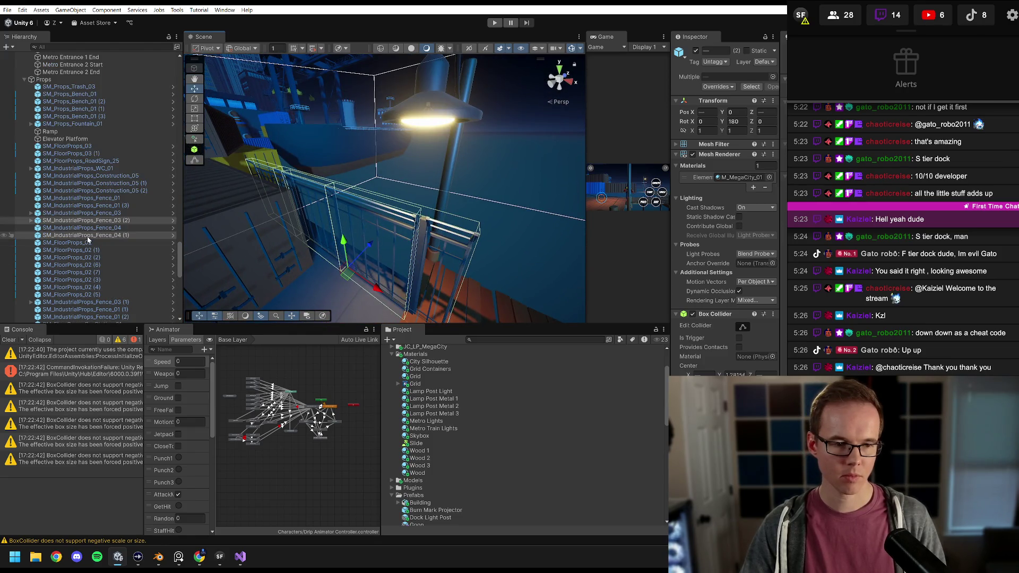
pyautogui.moveTo(87, 236)
pyautogui.mouseDown()
pyautogui.moveTo(81, 327)
pyautogui.moveTo(80, 241)
pyautogui.mouseUp()
pyautogui.moveTo(316, 242); pyautogui.dragTo(237, 234)
pyautogui.doubleClick(65, 240)
pyautogui.doubleClick(66, 230)
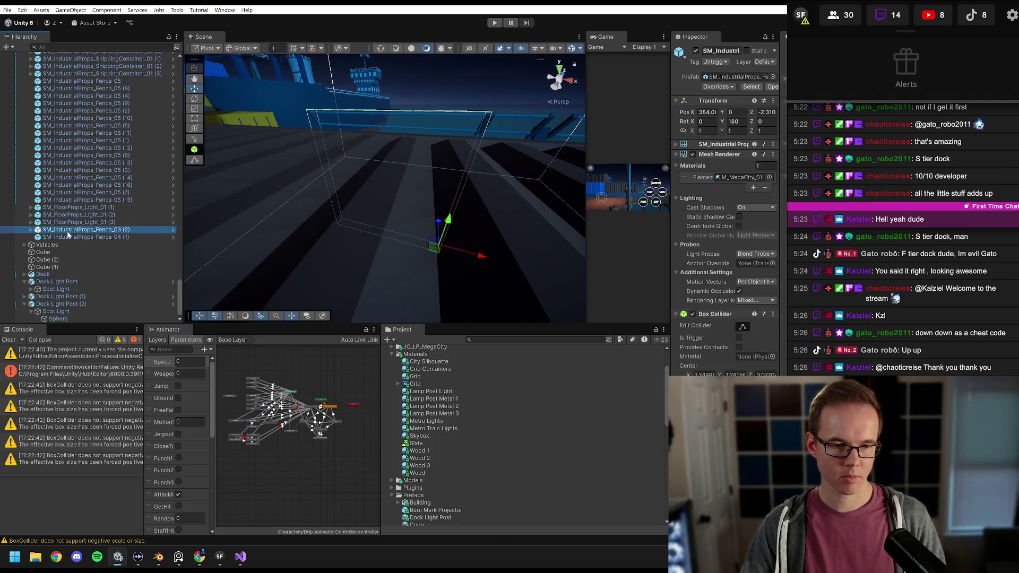
pyautogui.moveTo(214, 148)
pyautogui.mouseDown()
pyautogui.moveTo(310, 173)
pyautogui.moveTo(349, 169)
pyautogui.mouseUp()
# Step: Delete Fence_03 (2), move Fence_04 (1) along X, then undo both changes
pyautogui.click(113, 230)
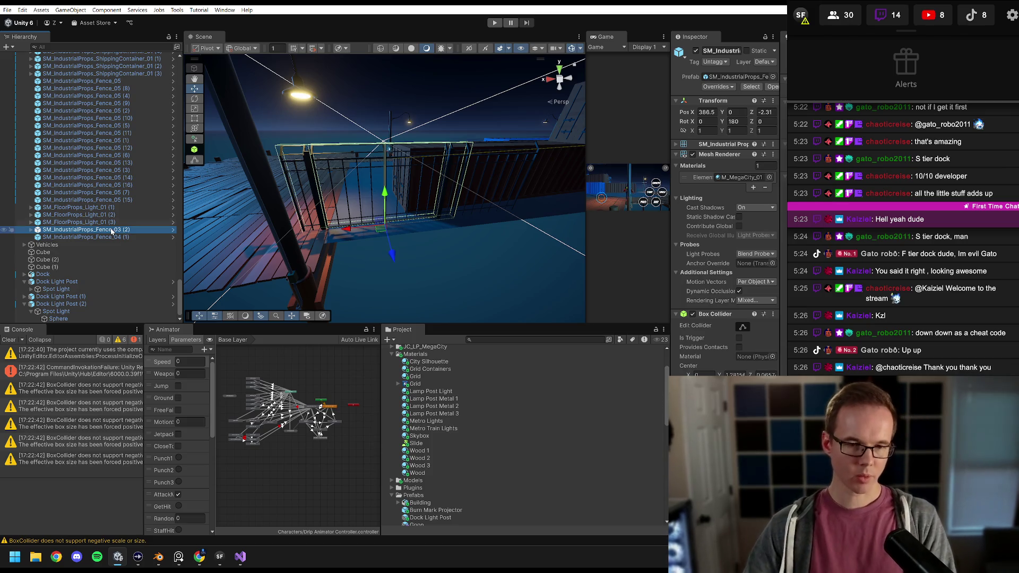
pyautogui.press('Delete')
pyautogui.click(110, 236)
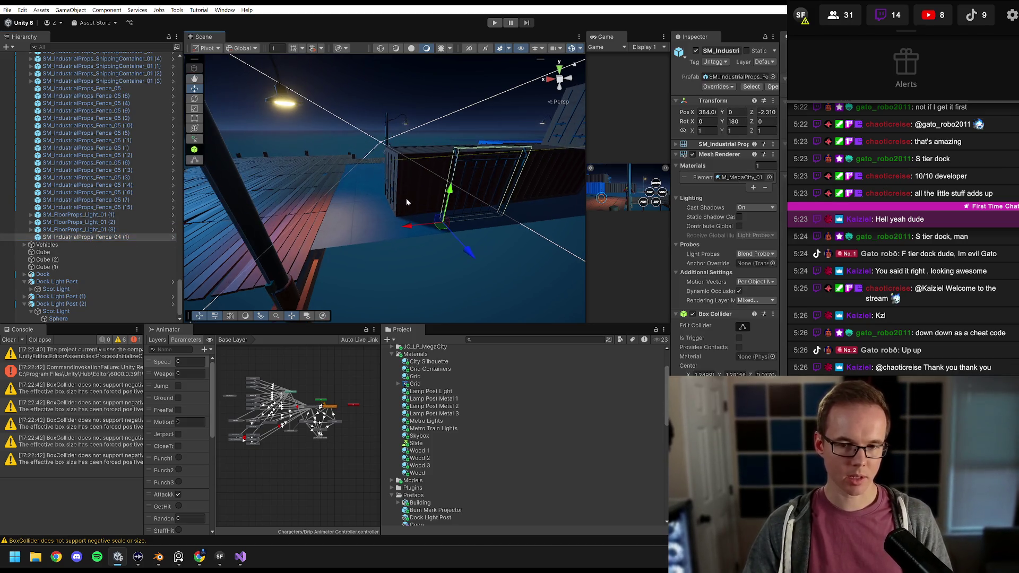
pyautogui.moveTo(409, 227); pyautogui.dragTo(337, 233)
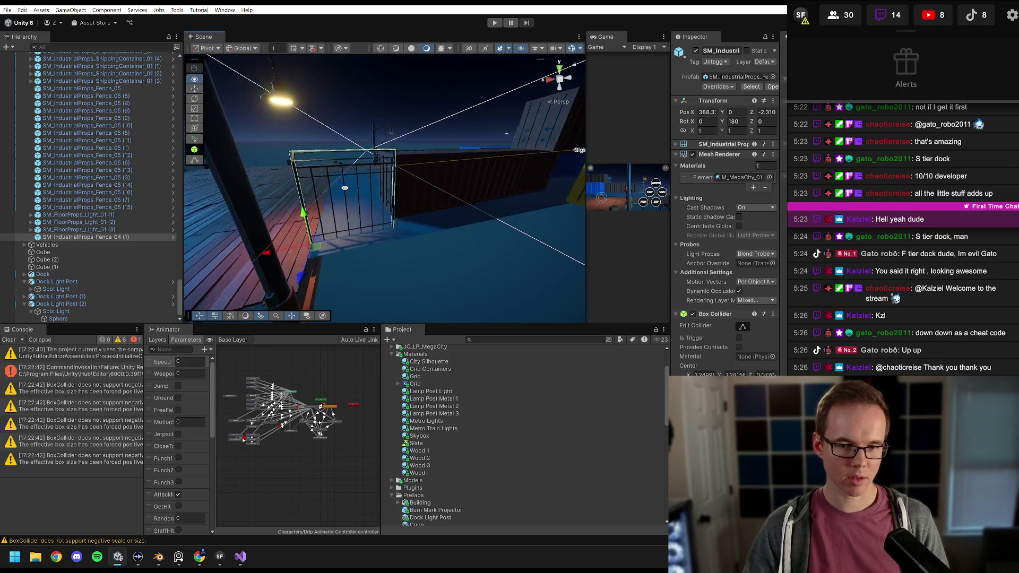
pyautogui.hotkey('ctrl', 'z')
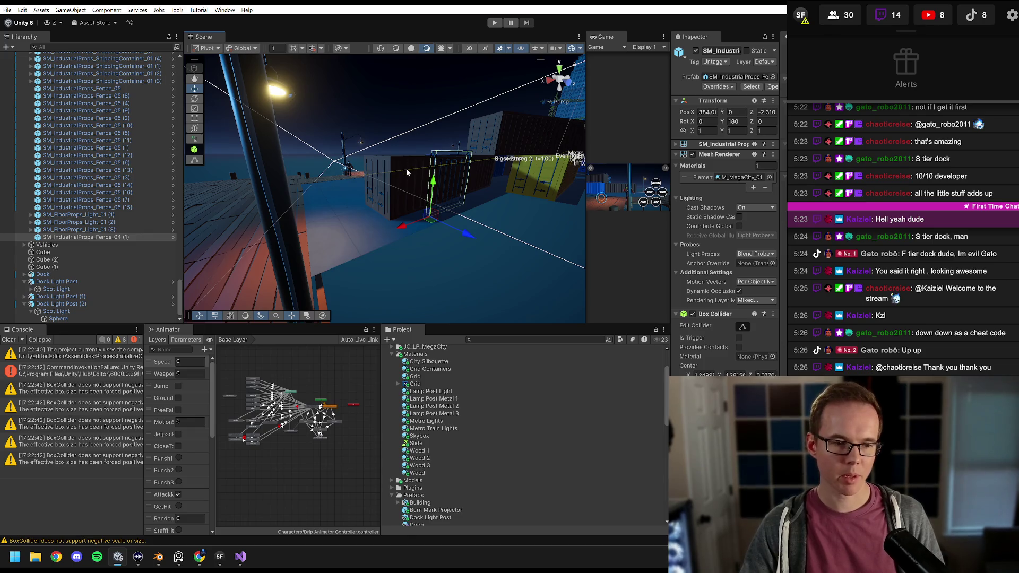
pyautogui.hotkey('ctrl', 'z')
# Step: Select both Fence_03 (2) and Fence_04 (1) together in the Hierarchy
pyautogui.click(110, 245)
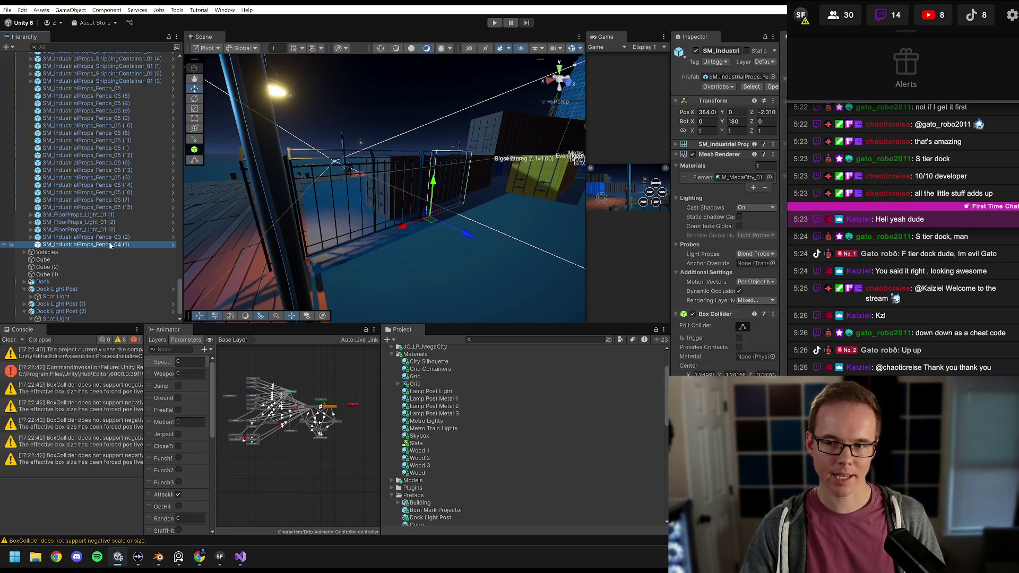
pyautogui.click(110, 238)
pyautogui.click(110, 245)
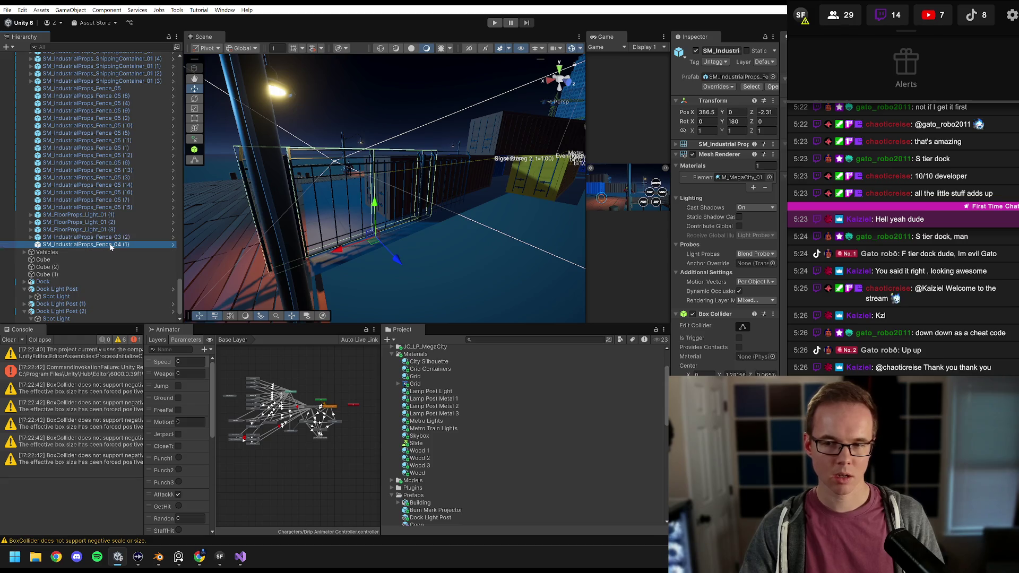
pyautogui.click(112, 238)
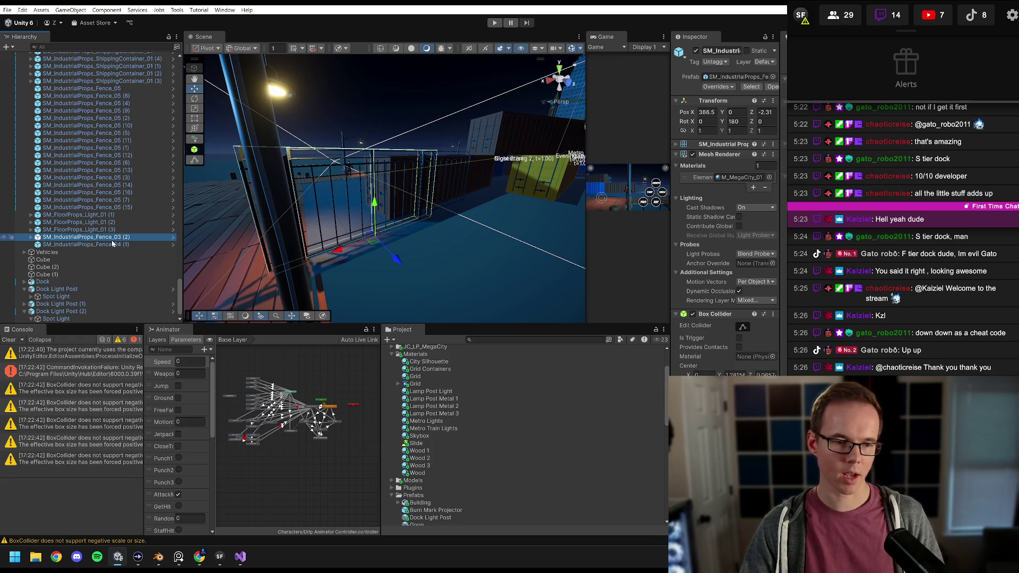
pyautogui.keyDown('ctrl'); pyautogui.click(112, 245); pyautogui.keyUp('ctrl')
# Step: Delete both selected fences, undo, and delete them again
pyautogui.press('Delete')
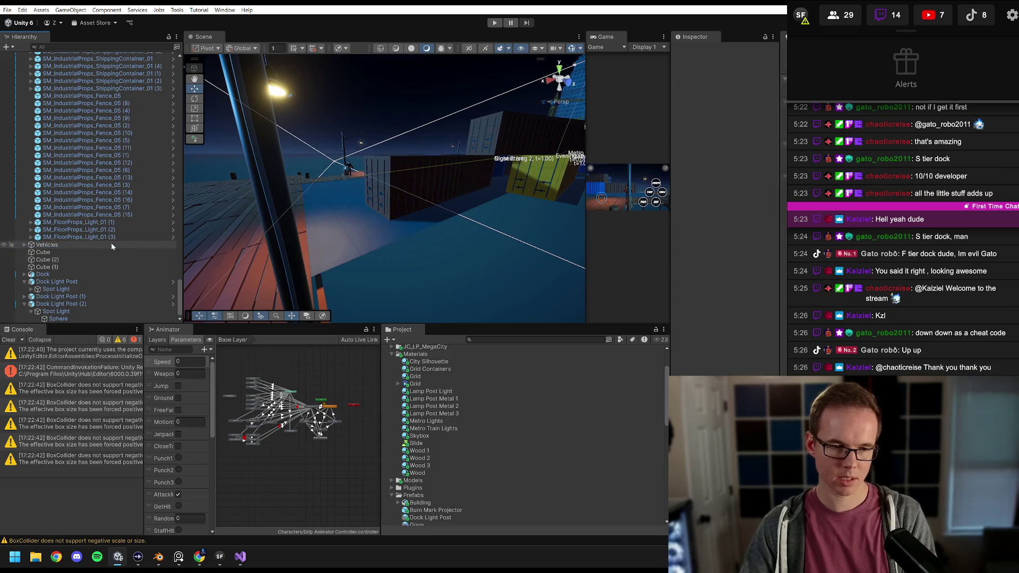
pyautogui.hotkey('ctrl', 'z')
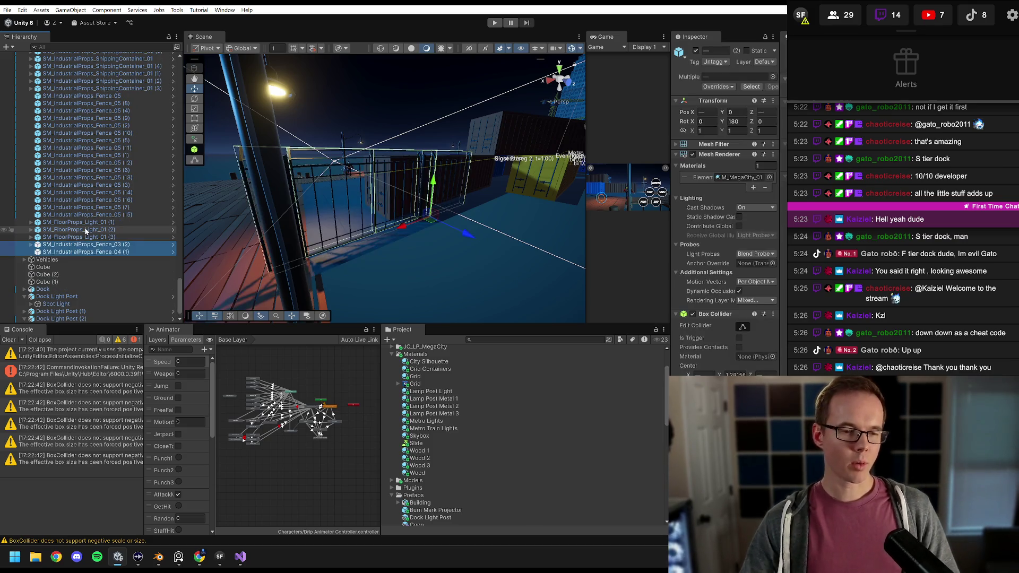
pyautogui.press('Delete')
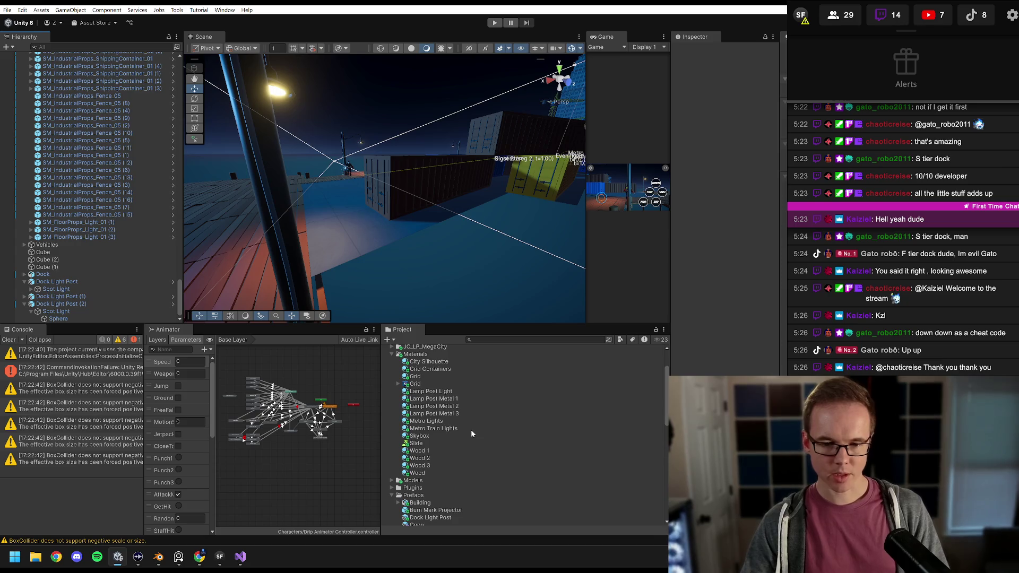
pyautogui.scroll(-3, 412, 436)
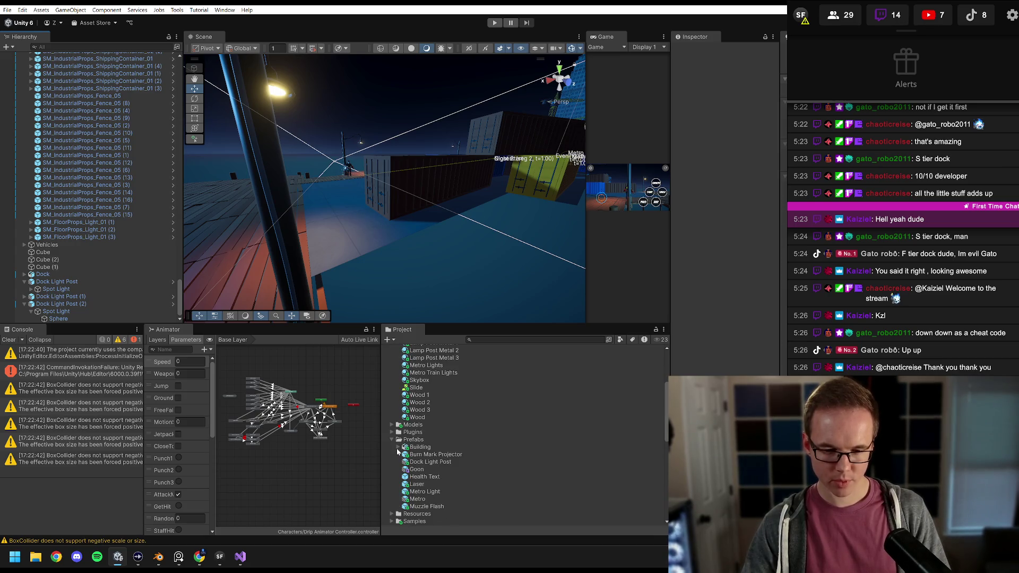
pyautogui.scroll(-3, 411, 452)
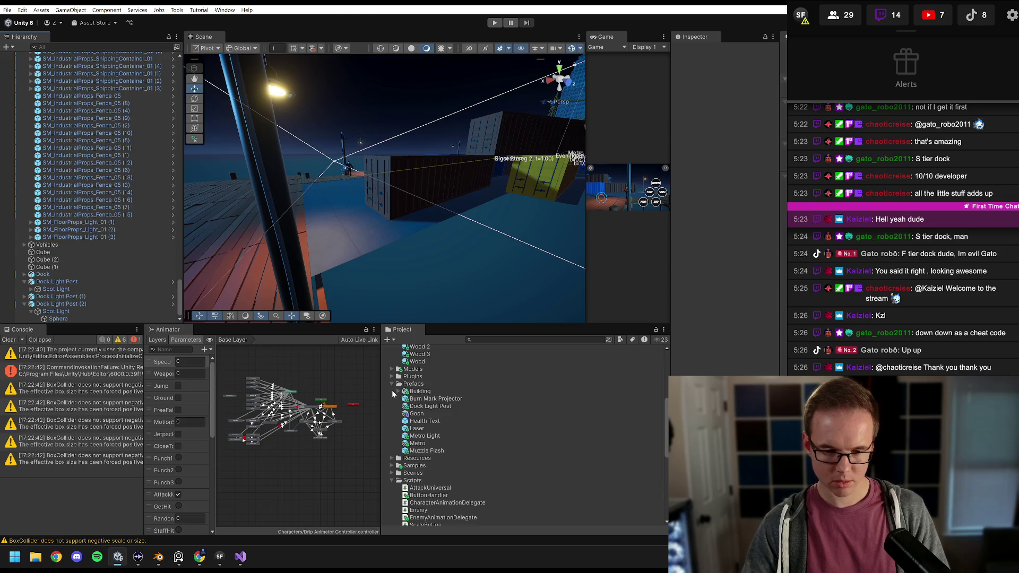
pyautogui.scroll(10, 395, 392)
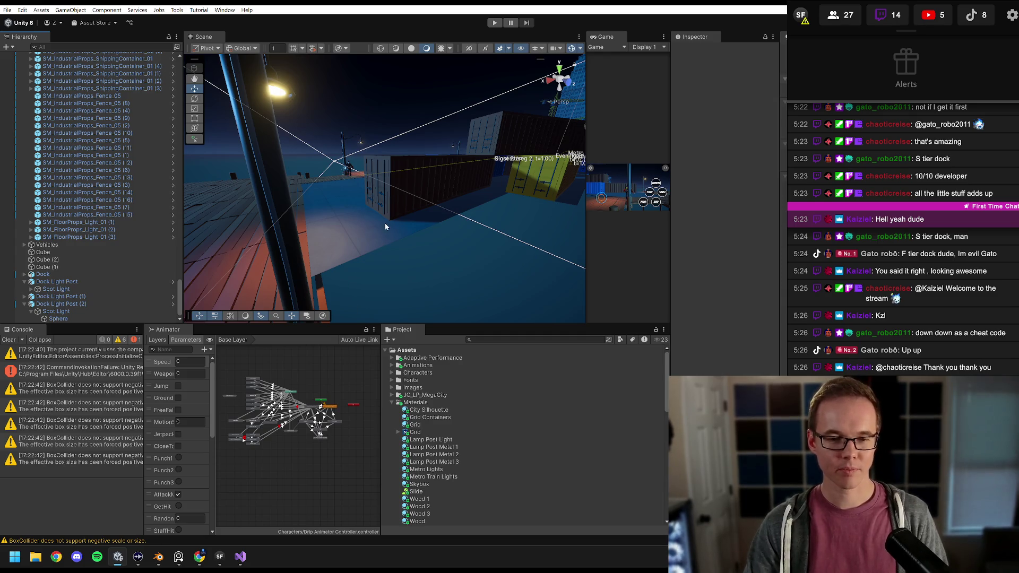
# Step: Browse JC_LP_MegaCity > Prefabs > IndustrialProps and select the SM_IndustrialProps_Fence_01 prefab
pyautogui.click(392, 403)
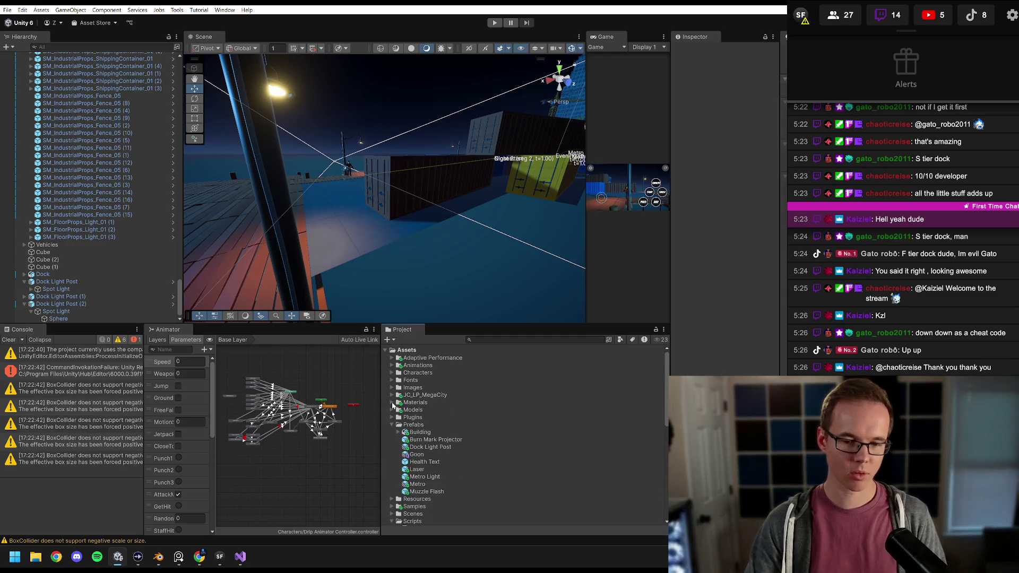
pyautogui.click(391, 396)
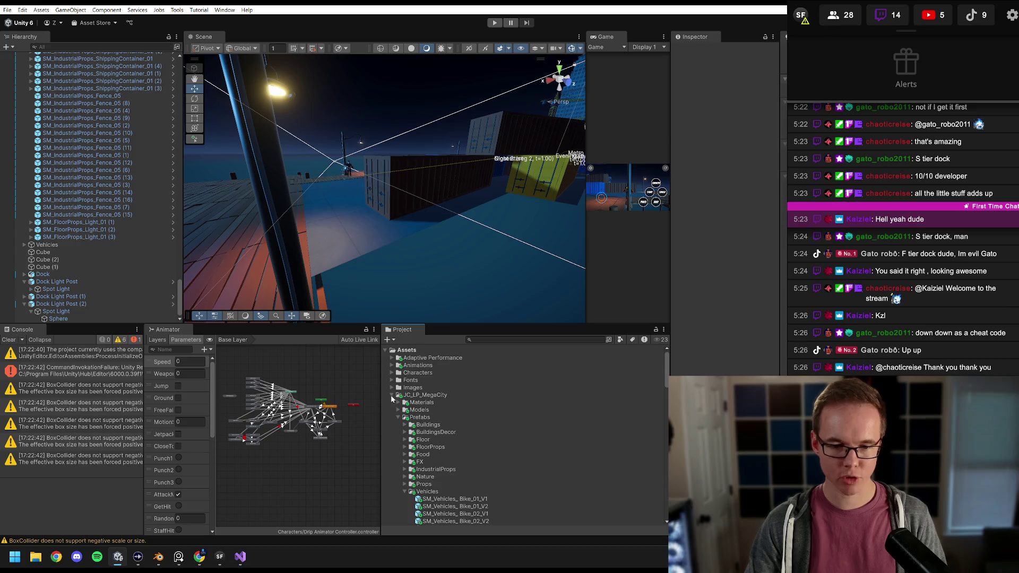
pyautogui.scroll(-2, 412, 430)
pyautogui.click(406, 436)
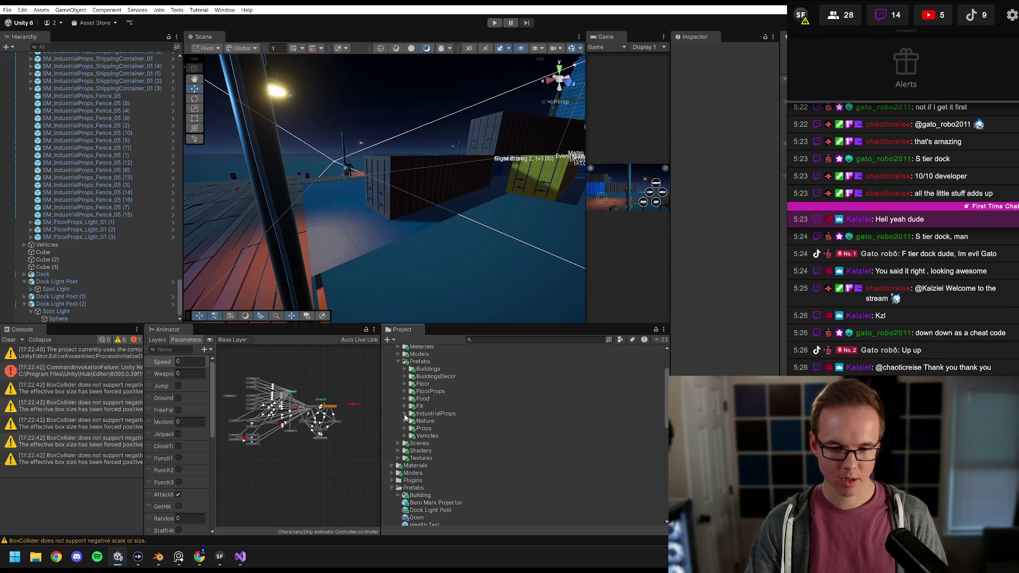
pyautogui.click(405, 414)
pyautogui.scroll(-4, 428, 421)
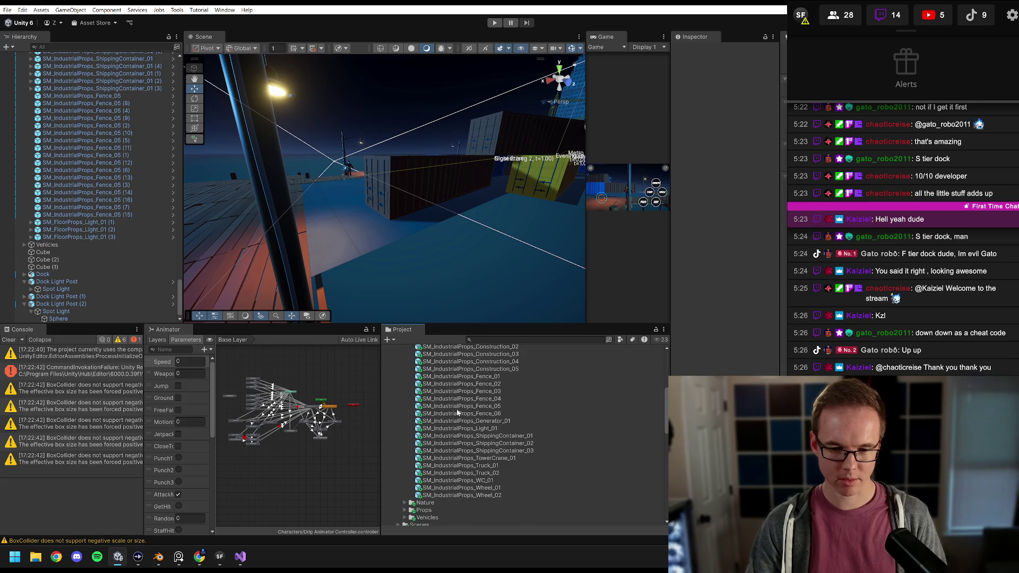
pyautogui.click(473, 378)
# Step: Compare the fence prefabs, then place SM_IndustrialProps_Fence_01 on the dock walkway beside the lamp post
pyautogui.press('Down')
pyautogui.press('Down')
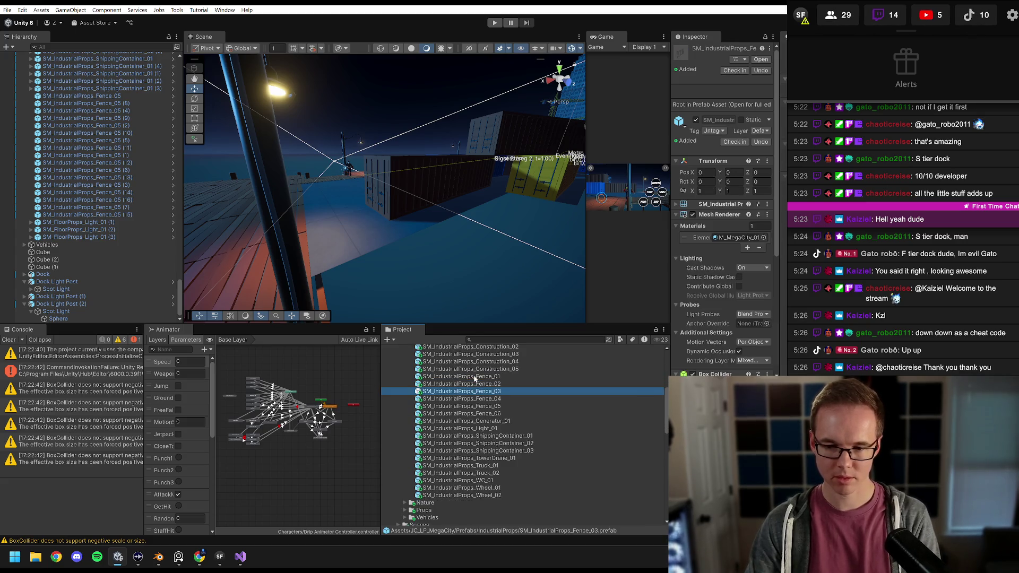
pyautogui.press('Up')
pyautogui.press('Down')
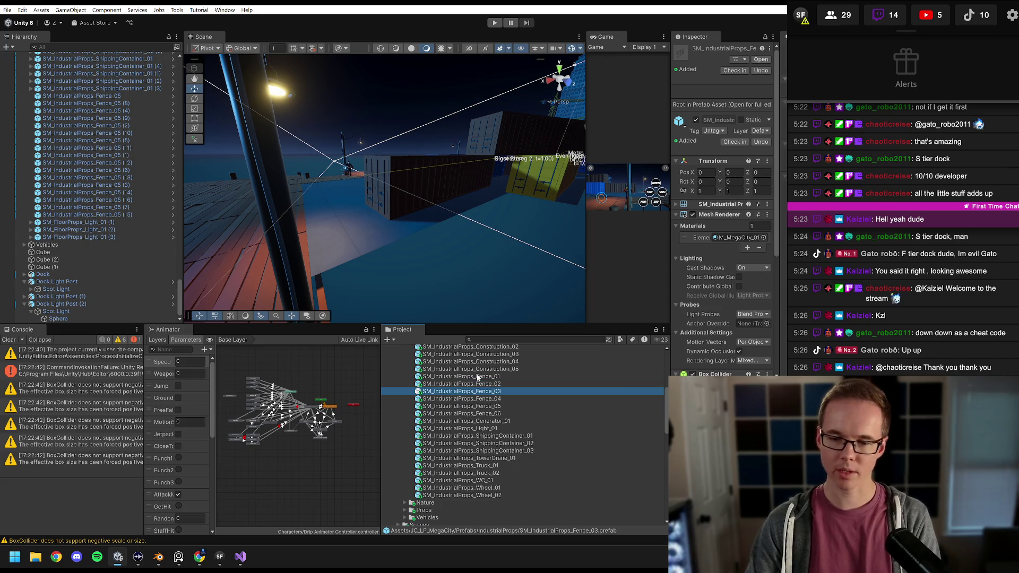
pyautogui.press('Down')
pyautogui.press('Up')
pyautogui.press('Down')
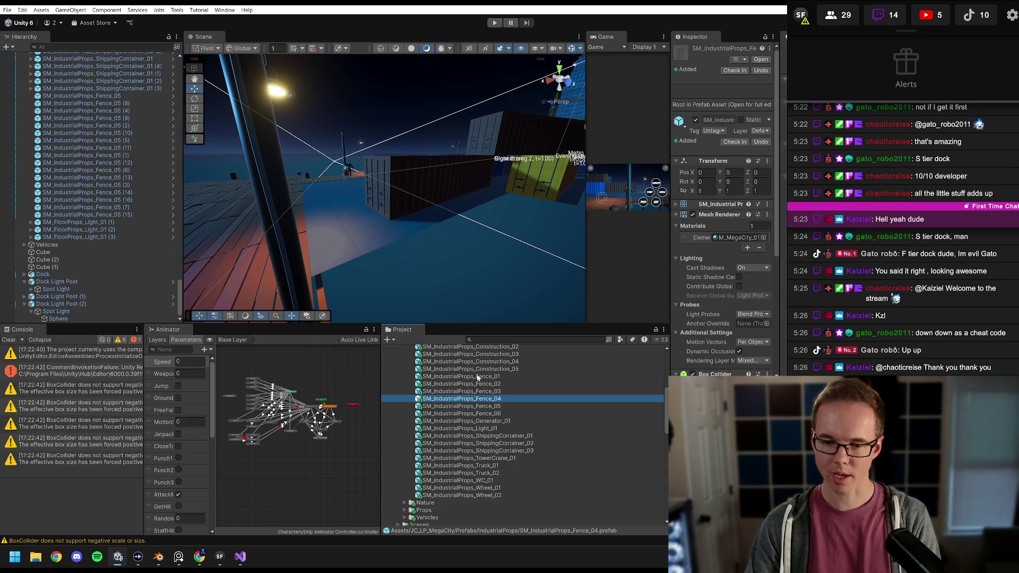
pyautogui.press('Down')
pyautogui.press('Down')
pyautogui.press('Up')
pyautogui.press('Up')
pyautogui.press('Up')
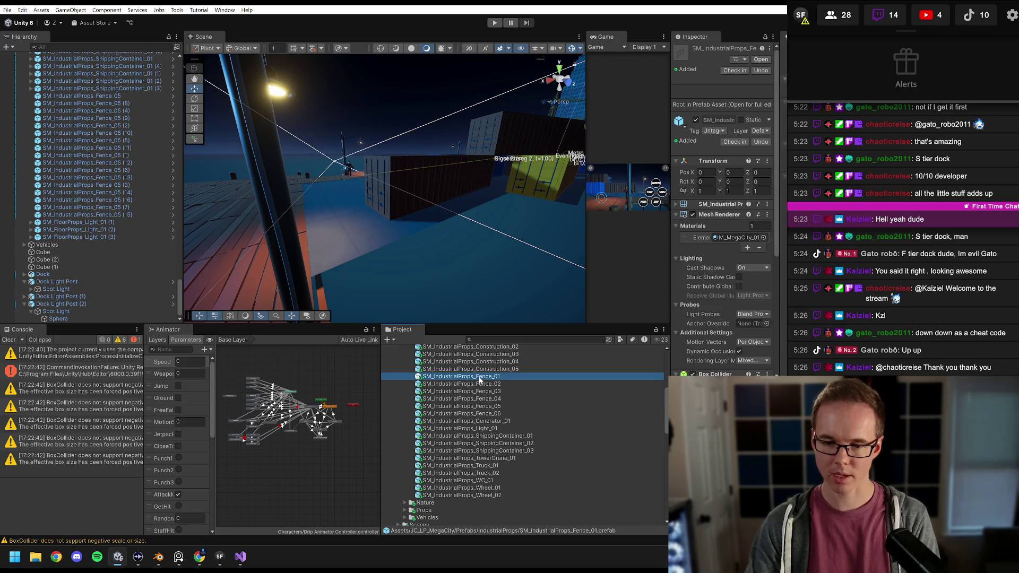
pyautogui.moveTo(479, 383)
pyautogui.mouseDown()
pyautogui.moveTo(403, 329)
pyautogui.moveTo(342, 244)
pyautogui.moveTo(361, 236)
pyautogui.moveTo(479, 247)
pyautogui.moveTo(422, 248)
pyautogui.moveTo(474, 234)
pyautogui.mouseUp()
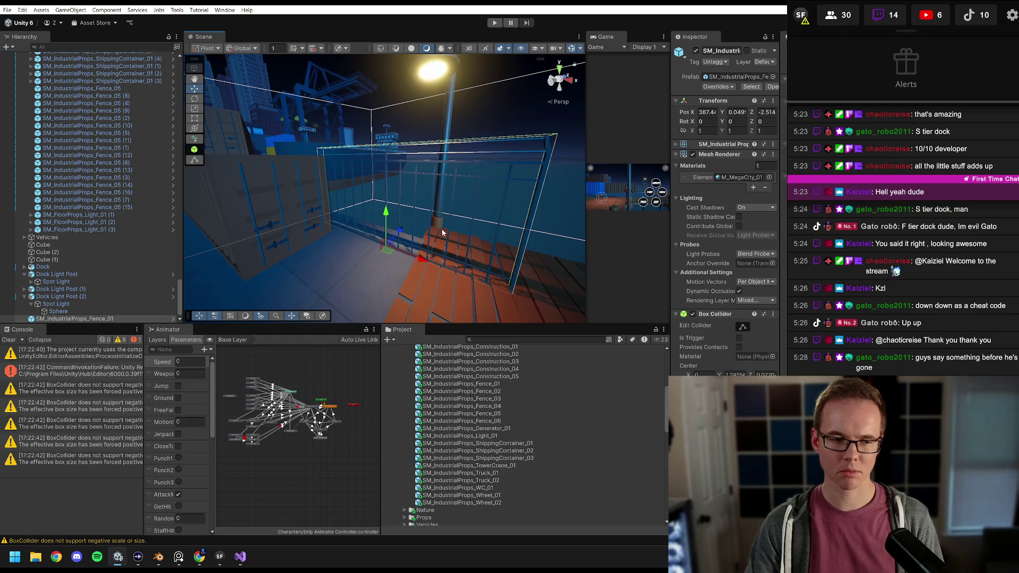
# Step: Compare the dock with and without the new Fence_01 using undo and redo, keeping the placement
pyautogui.hotkey('ctrl', 'z')
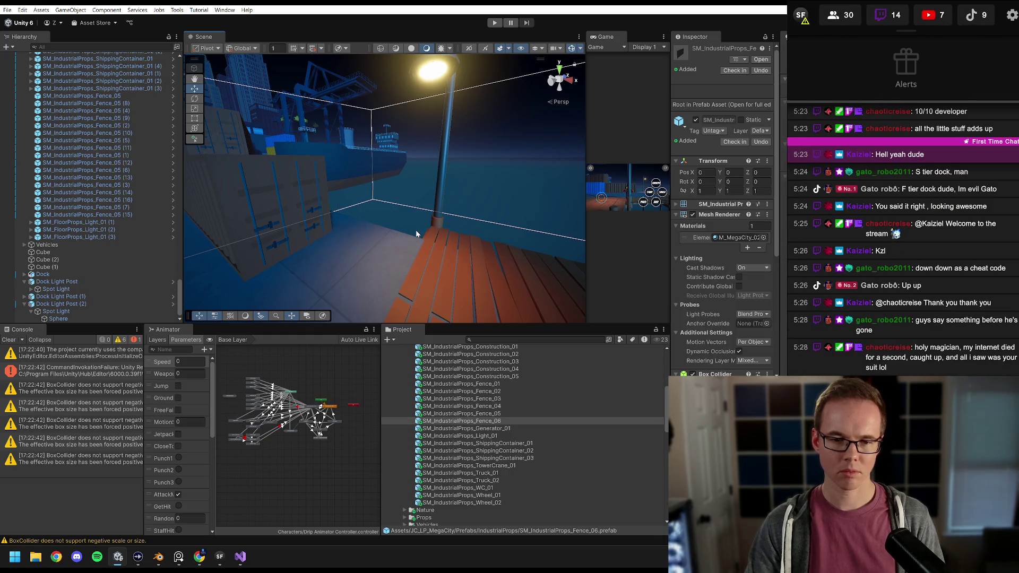
pyautogui.hotkey('ctrl', 'y')
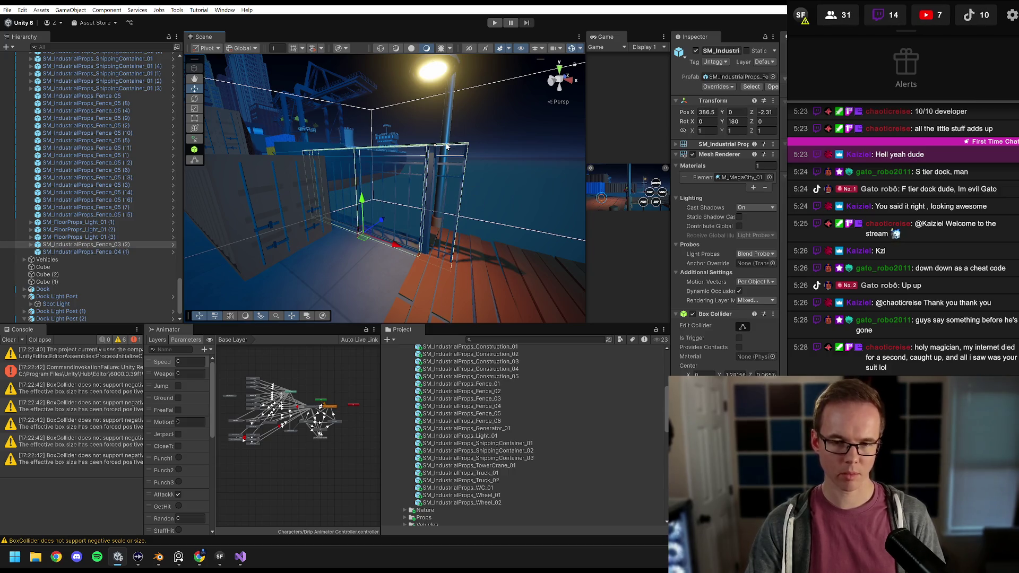
pyautogui.hotkey('ctrl', 'z')
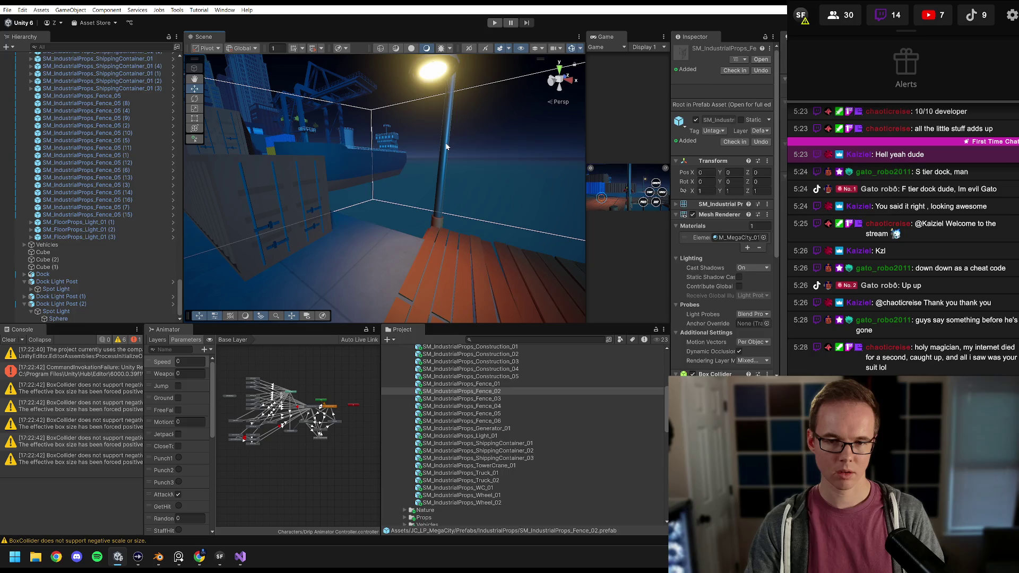
# Step: Set the fence's Y rotation to 180 and frame the view on it
pyautogui.moveTo(436, 201); pyautogui.dragTo(347, 215)
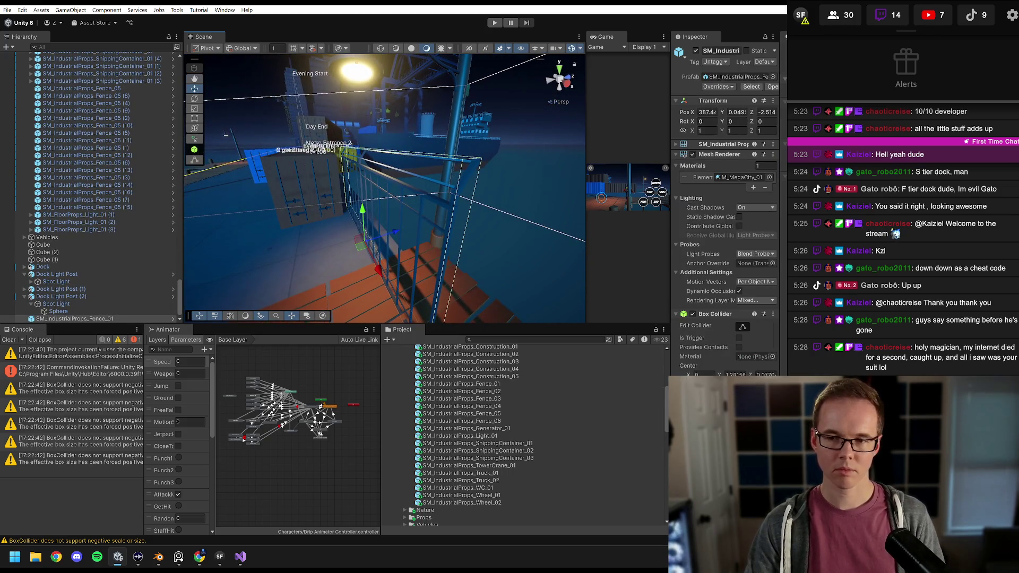
pyautogui.write('180')
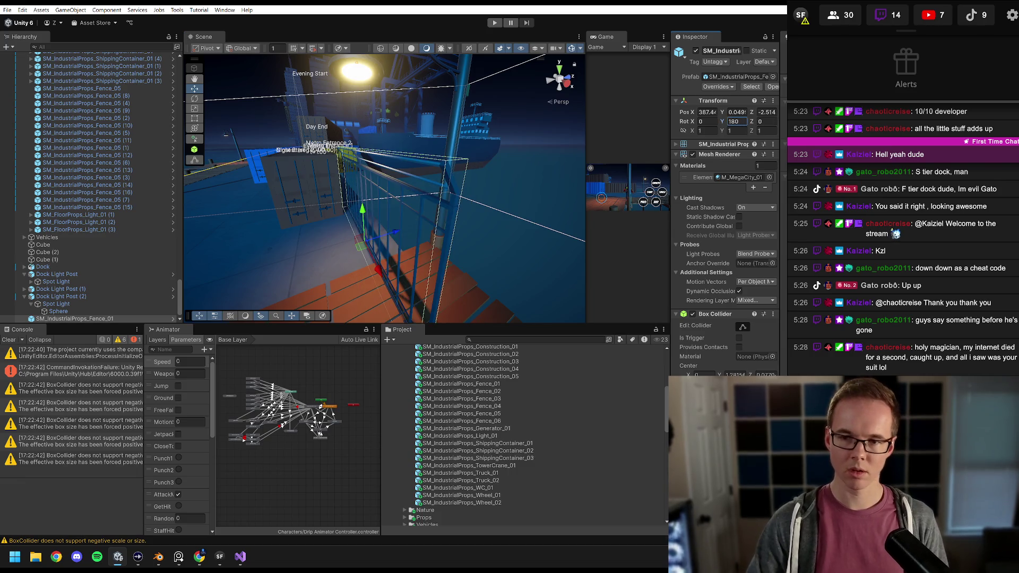
pyautogui.moveTo(495, 160)
pyautogui.mouseDown()
pyautogui.moveTo(342, 185)
pyautogui.moveTo(392, 232)
pyautogui.moveTo(409, 229)
pyautogui.moveTo(436, 151)
pyautogui.moveTo(390, 223)
pyautogui.moveTo(362, 223)
pyautogui.moveTo(393, 213)
pyautogui.moveTo(419, 175)
pyautogui.moveTo(403, 191)
pyautogui.moveTo(425, 243)
pyautogui.moveTo(441, 233)
pyautogui.moveTo(433, 243)
pyautogui.moveTo(477, 229)
pyautogui.moveTo(413, 214)
pyautogui.moveTo(393, 152)
pyautogui.moveTo(386, 171)
pyautogui.mouseUp()
pyautogui.press('f')
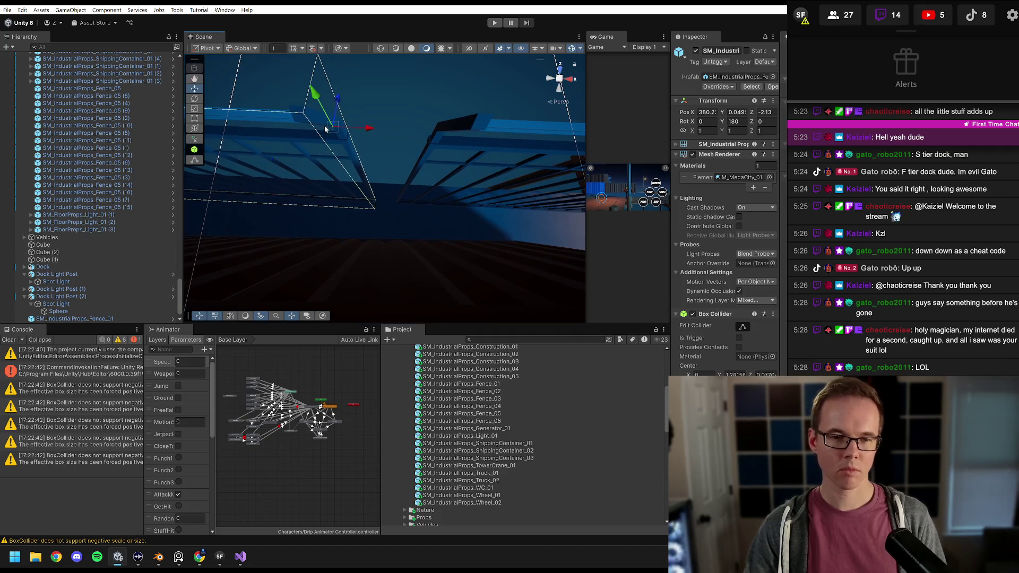